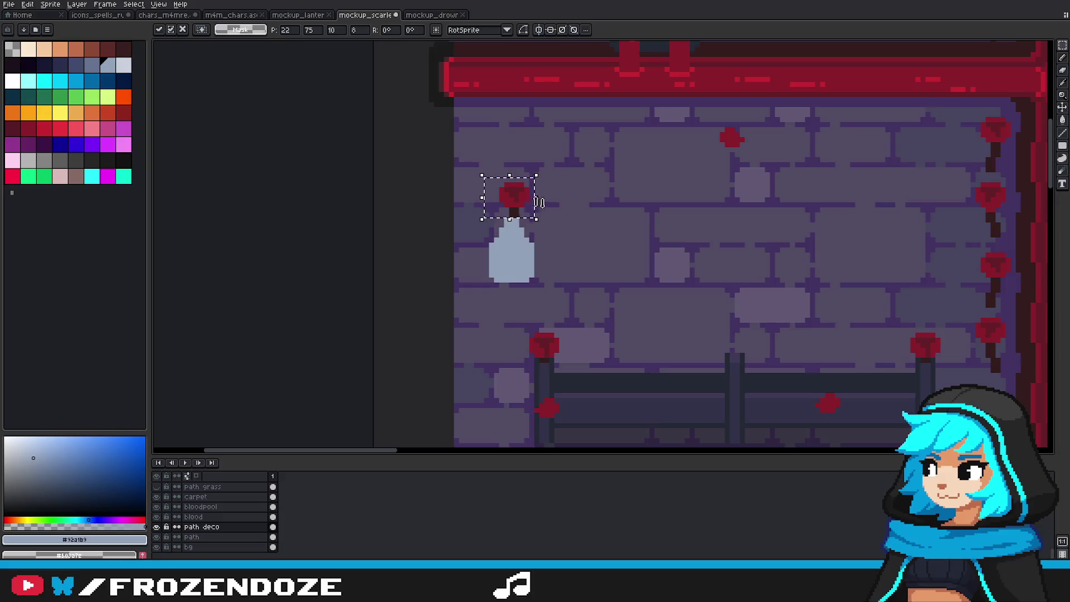
# Step: Nudge the red blob a few pixels right and commit the transform
pyautogui.moveTo(540, 200); pyautogui.dragTo(481, 203)
pyautogui.scroll(2, 533, 204)
pyautogui.moveTo(415, 140)
pyautogui.mouseDown()
pyautogui.moveTo(535, 211)
pyautogui.moveTo(500, 212)
pyautogui.moveTo(527, 222)
pyautogui.mouseUp()
pyautogui.click(516, 196)
pyautogui.press('Return')
# Step: Select the red blob and move a copy onto the bottle top
pyautogui.moveTo(433, 196); pyautogui.dragTo(505, 222)
pyautogui.moveTo(443, 169)
pyautogui.mouseDown()
pyautogui.moveTo(537, 223)
pyautogui.moveTo(608, 285)
pyautogui.moveTo(647, 282)
pyautogui.moveTo(650, 302)
pyautogui.moveTo(466, 223)
pyautogui.mouseUp()
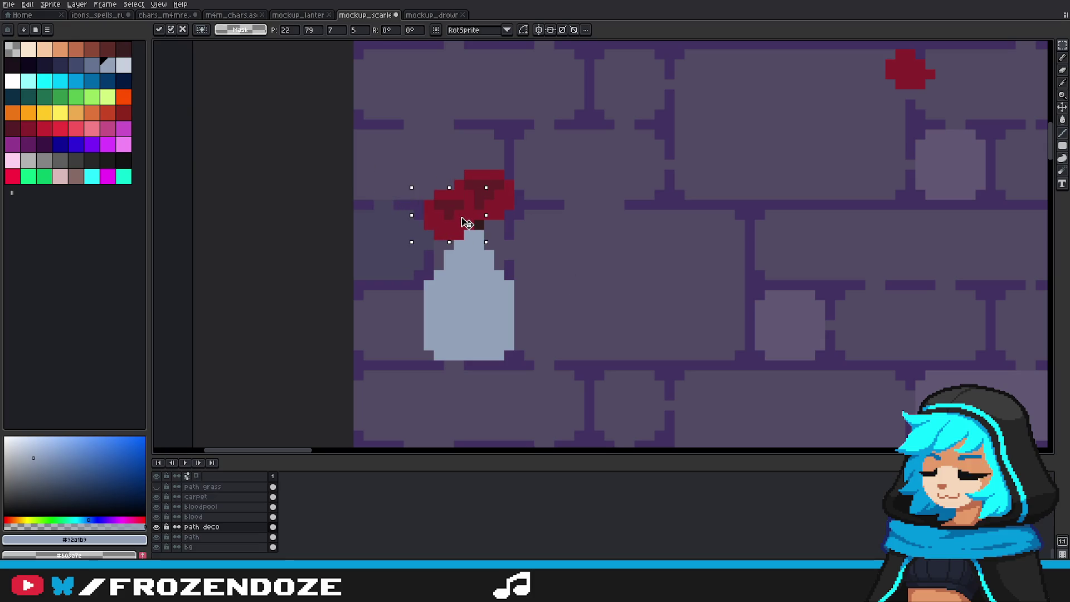
pyautogui.moveTo(467, 223)
pyautogui.mouseDown()
pyautogui.moveTo(642, 301)
pyautogui.moveTo(647, 292)
pyautogui.moveTo(592, 270)
pyautogui.moveTo(592, 258)
pyautogui.moveTo(506, 244)
pyautogui.mouseUp()
pyautogui.press('Return')
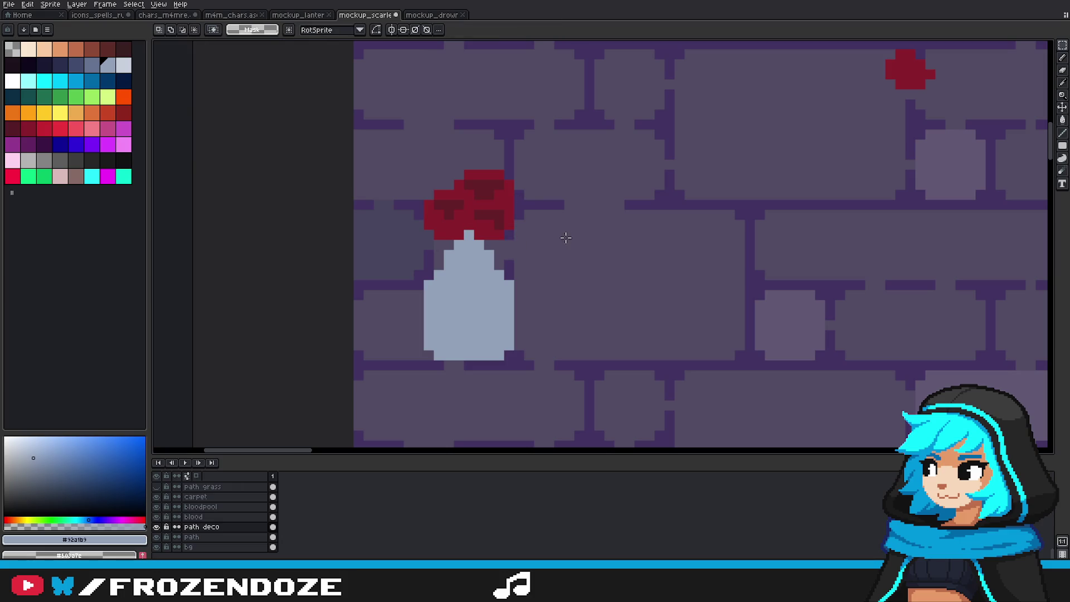
# Step: Add another red blob copy to the cluster and sample its dark red with the Pencil
pyautogui.scroll(-2, 557, 245)
pyautogui.scroll(2, 535, 245)
pyautogui.moveTo(462, 189)
pyautogui.mouseDown()
pyautogui.moveTo(535, 241)
pyautogui.moveTo(476, 224)
pyautogui.mouseUp()
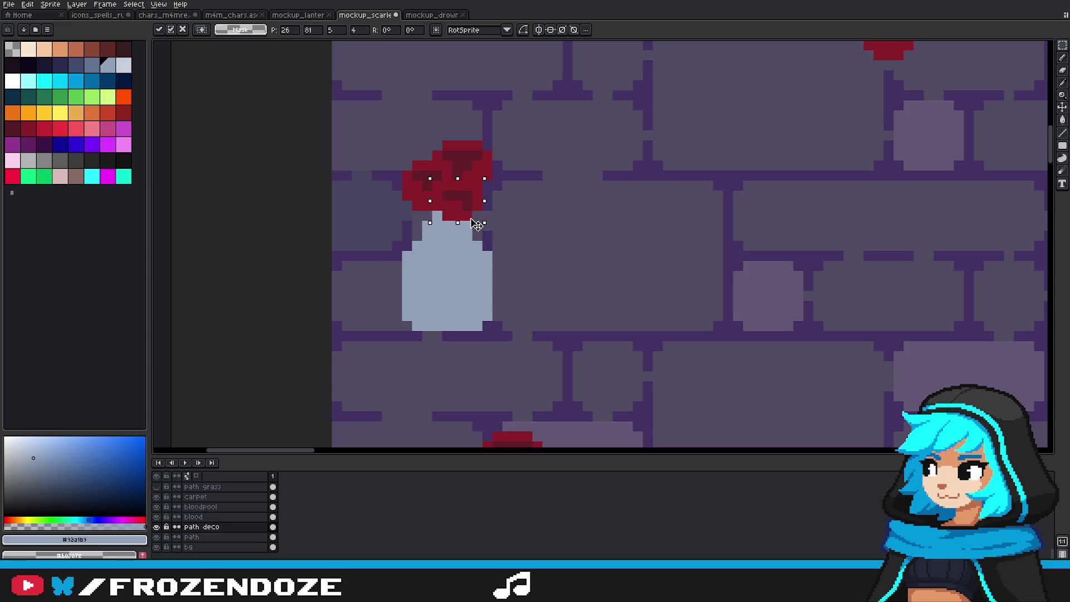
pyautogui.press('b')
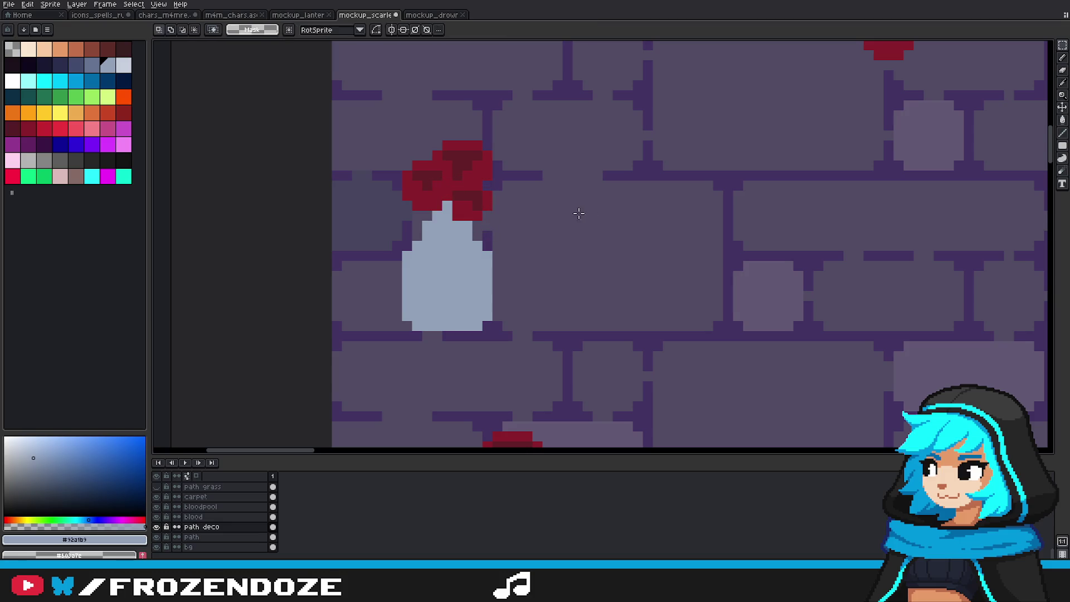
pyautogui.keyDown('alt'); pyautogui.click(449, 207); pyautogui.keyUp('alt')
# Step: Bring the bottle into view and sample its grey-blue colour
pyautogui.scroll(-4, 449, 207)
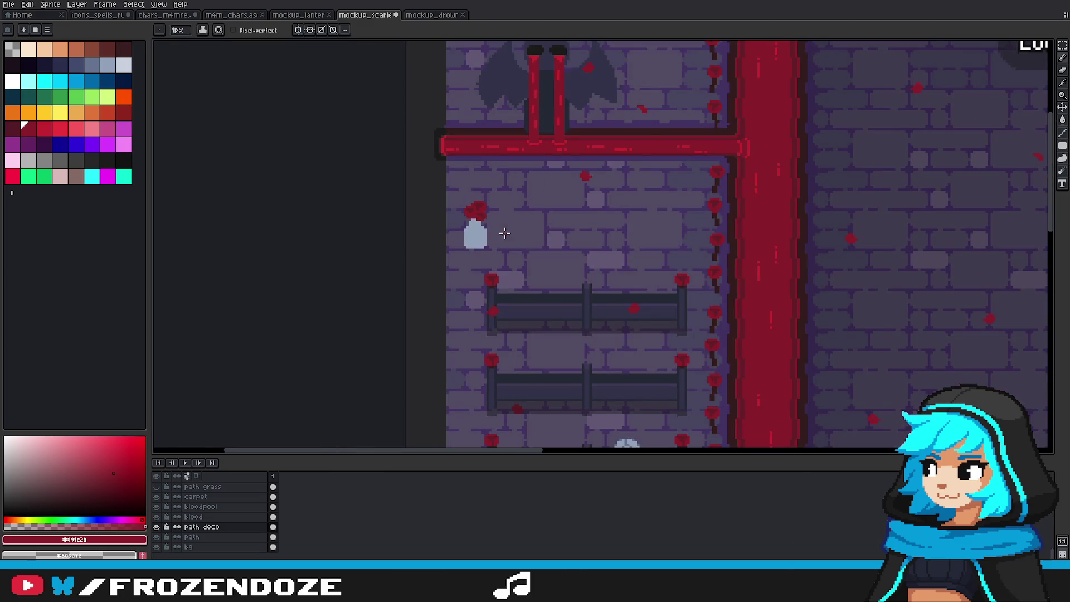
pyautogui.scroll(-1, 485, 229)
pyautogui.scroll(3, 483, 225)
pyautogui.scroll(2, 483, 225)
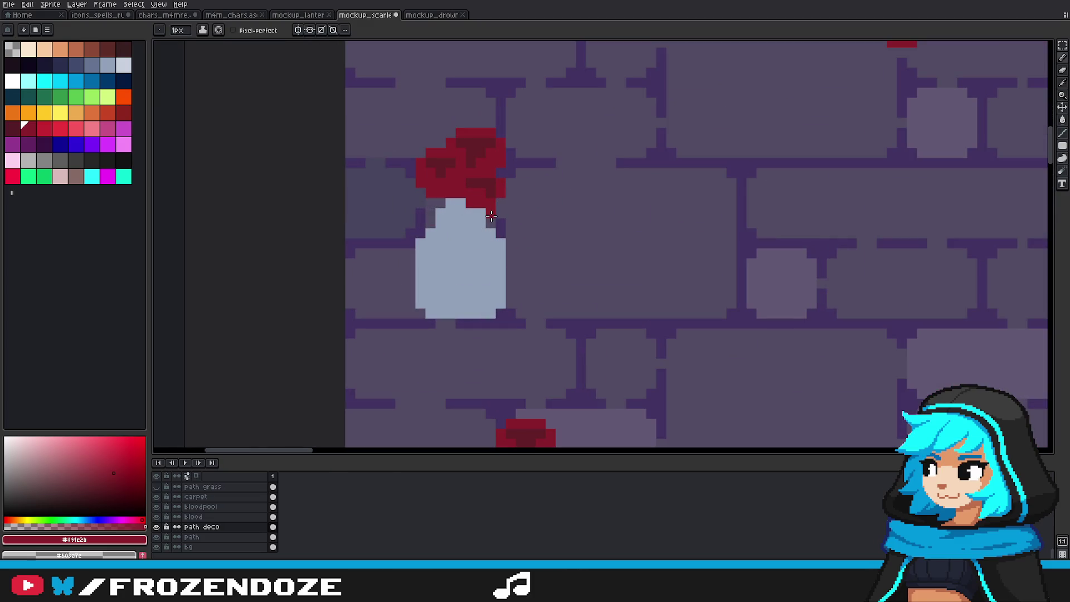
pyautogui.scroll(-3, 528, 247)
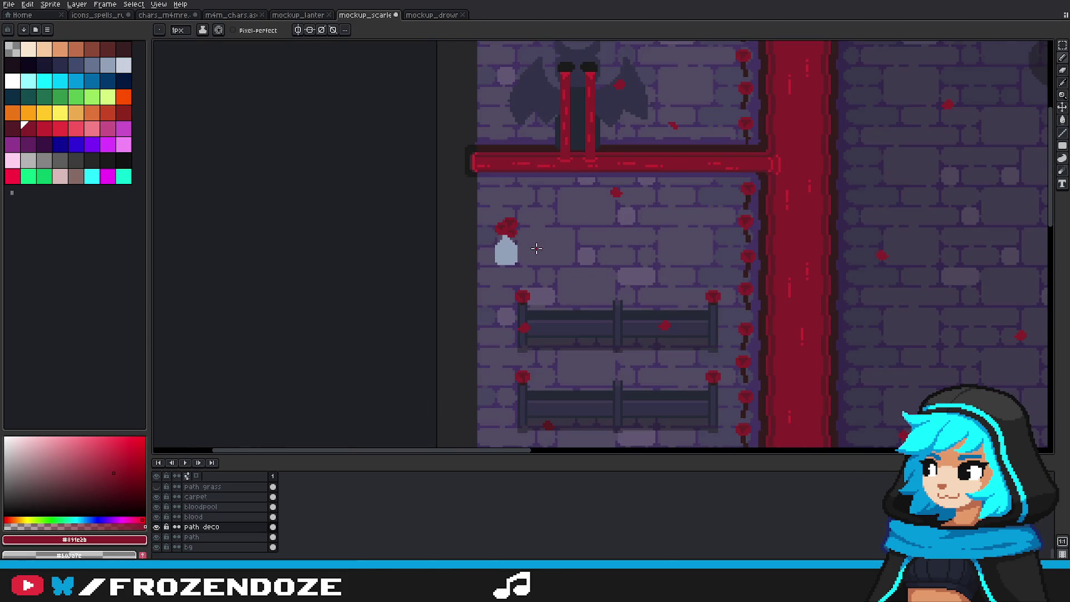
pyautogui.scroll(-2, 512, 250)
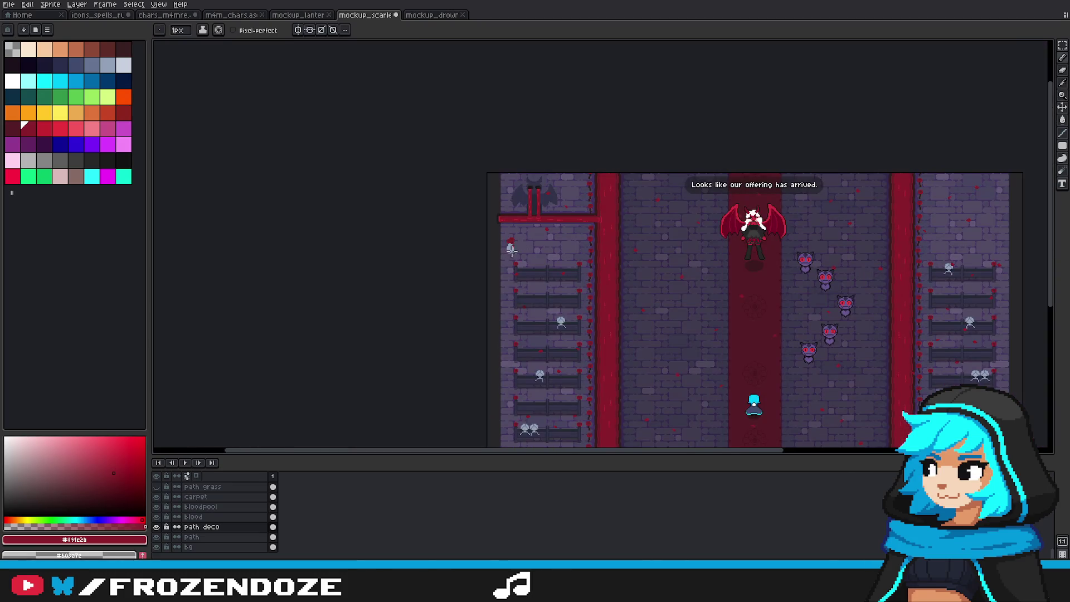
pyautogui.scroll(3, 512, 249)
pyautogui.scroll(1, 525, 245)
pyautogui.scroll(-2, 619, 367)
pyautogui.moveTo(616, 365); pyautogui.dragTo(682, 221)
pyautogui.scroll(3, 719, 276)
pyautogui.press('i')
pyautogui.click(710, 257)
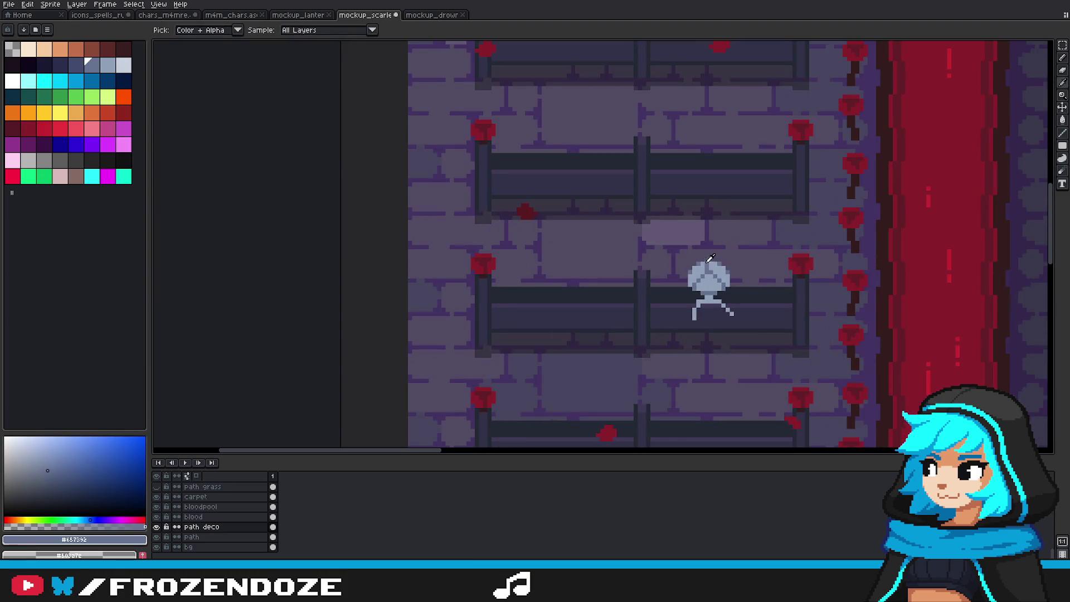
# Step: Paint over the bottle's left bulge with wall colour, redraw the right mortar line, add light-blue edge pixels
pyautogui.scroll(-1, 557, 217)
pyautogui.press('g')
pyautogui.scroll(-2, 580, 237)
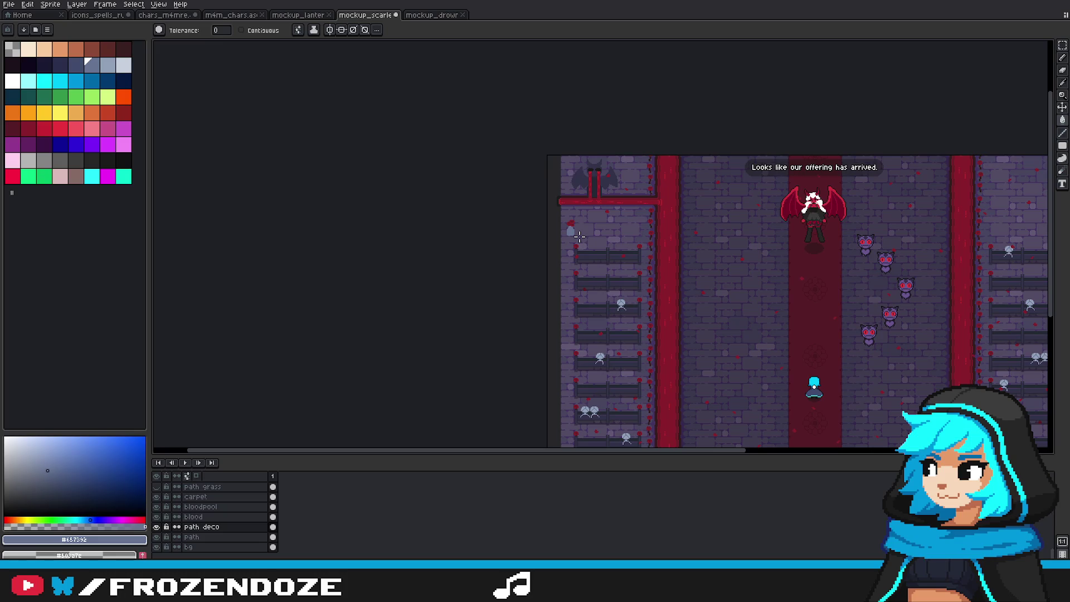
pyautogui.scroll(5, 558, 229)
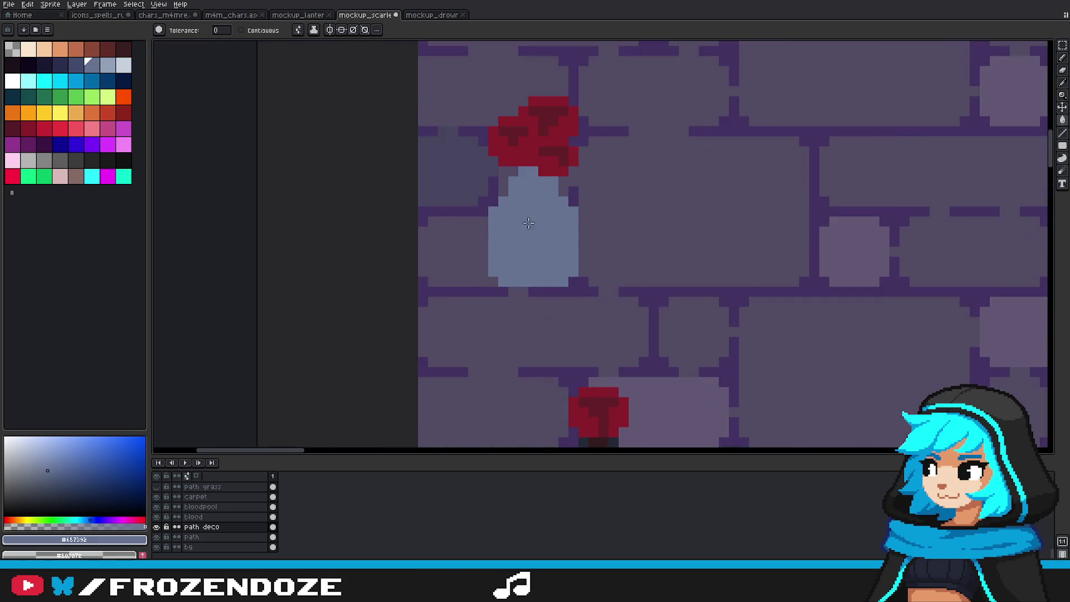
pyautogui.scroll(1, 529, 223)
pyautogui.press('b')
pyautogui.hotkey('ctrl', 'z')
pyautogui.click(480, 200)
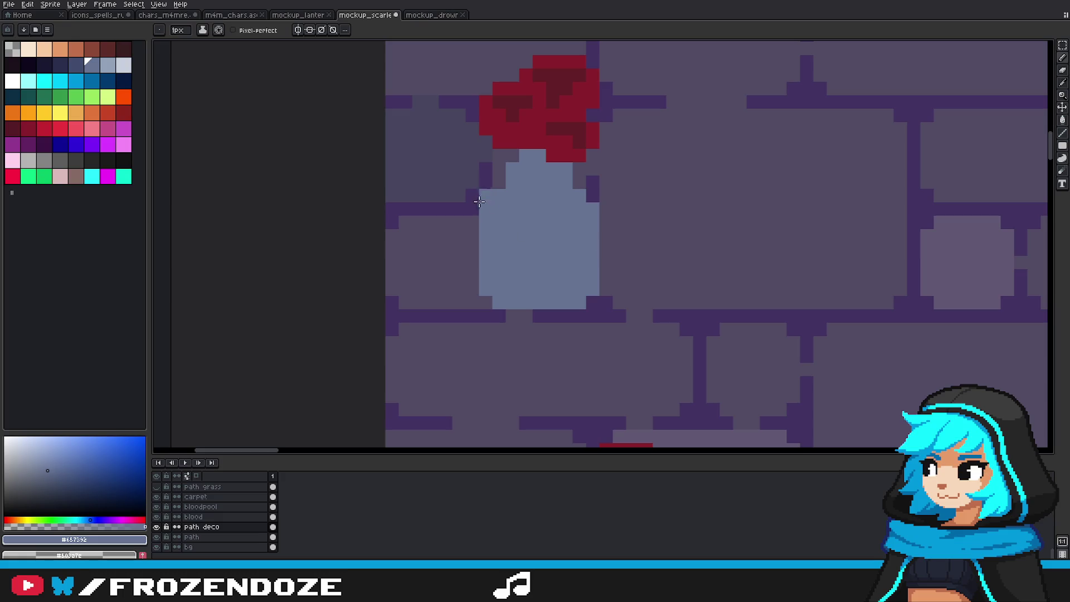
pyautogui.moveTo(481, 220); pyautogui.dragTo(485, 309)
pyautogui.moveTo(592, 296)
pyautogui.mouseDown()
pyautogui.moveTo(592, 190)
pyautogui.moveTo(565, 304)
pyautogui.mouseUp()
pyautogui.click(486, 302)
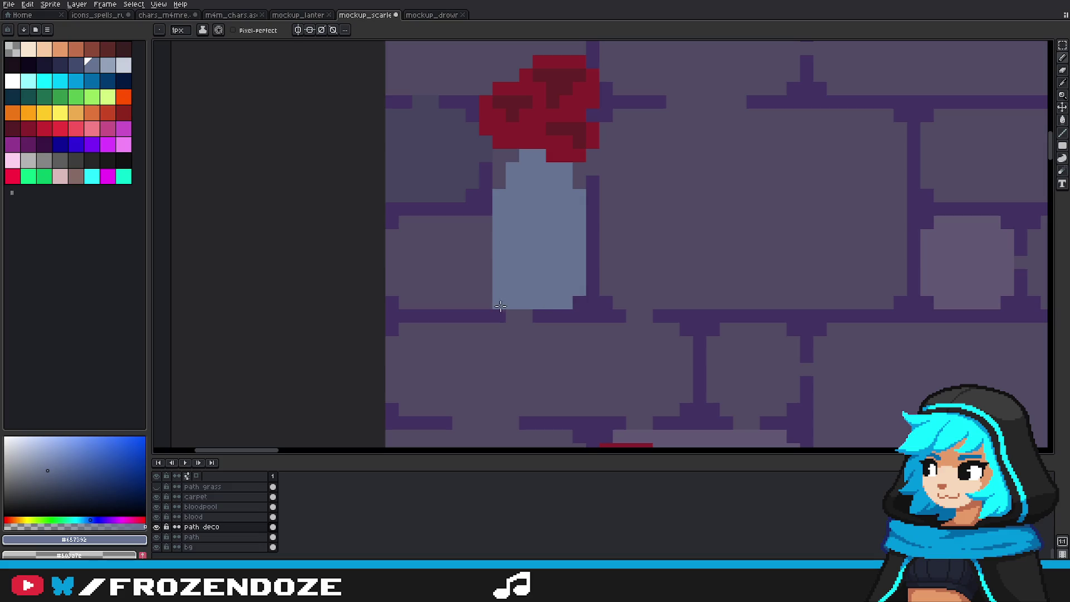
# Step: Show the tile grid over the canvas
pyautogui.scroll(-2, 604, 195)
pyautogui.scroll(-2, 595, 208)
pyautogui.scroll(-2, 633, 216)
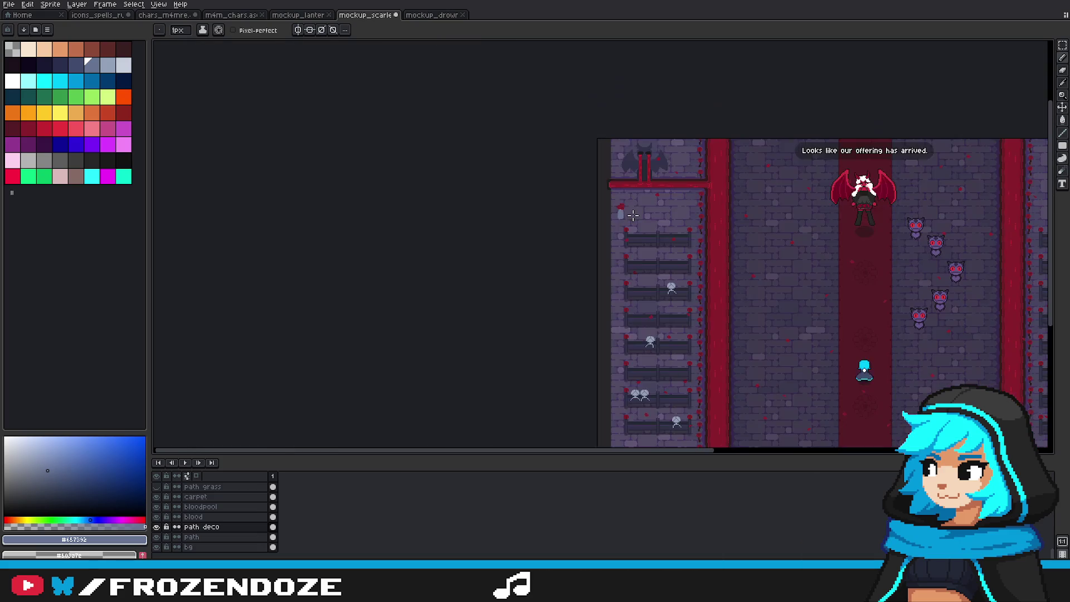
pyautogui.scroll(3, 633, 215)
pyautogui.scroll(-1, 631, 218)
pyautogui.scroll(-1, 630, 226)
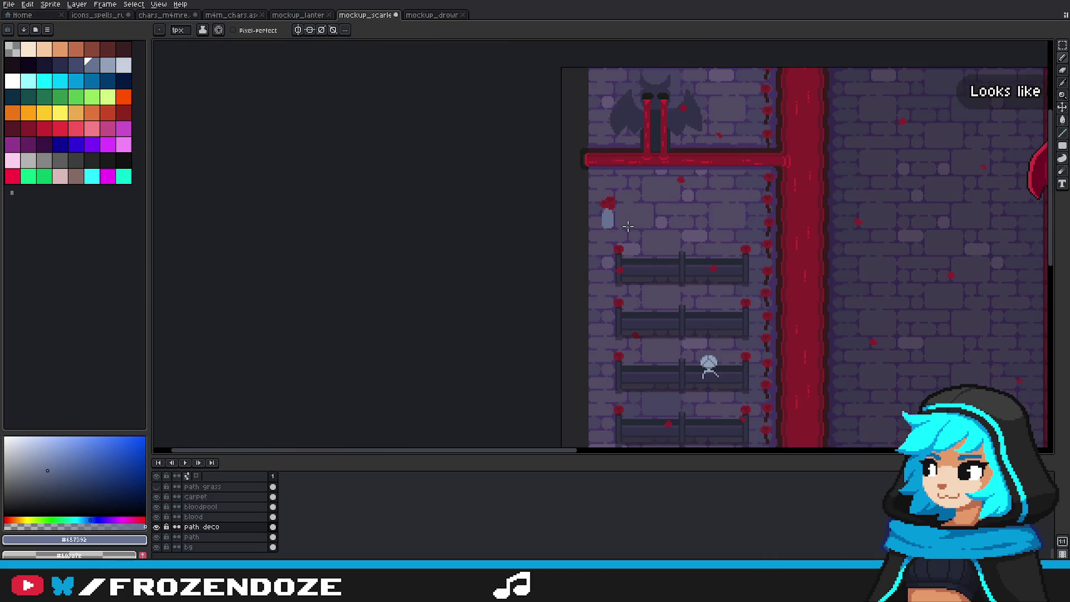
pyautogui.scroll(3, 633, 226)
pyautogui.hotkey('ctrl', "'")
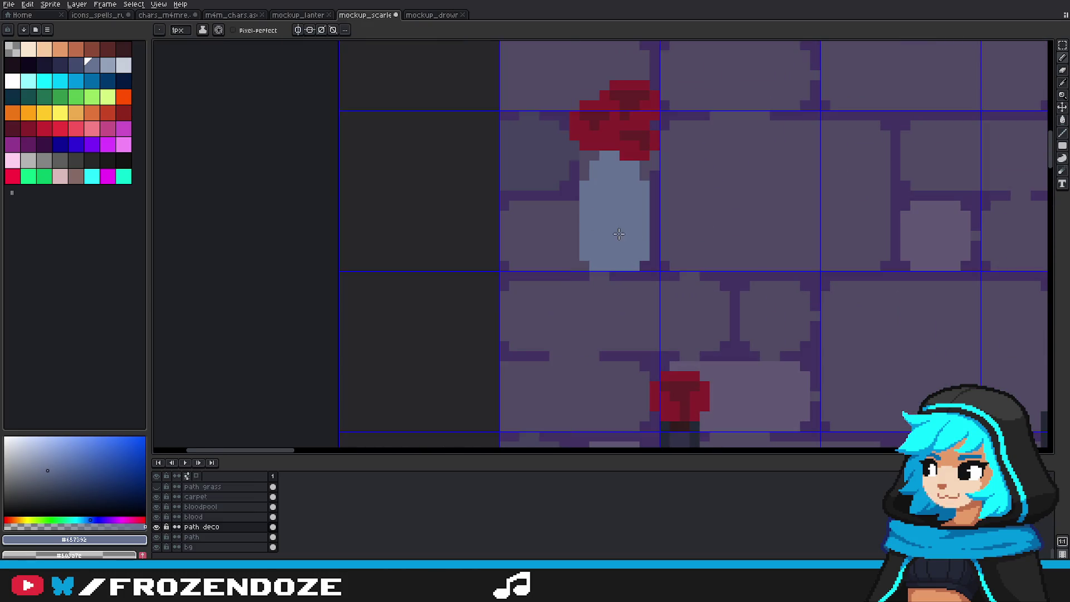
# Step: Choose a darker colour and test dark pixels on the bottle, undoing them
pyautogui.scroll(2, 613, 245)
pyautogui.scroll(-4, 628, 324)
pyautogui.scroll(-3, 628, 324)
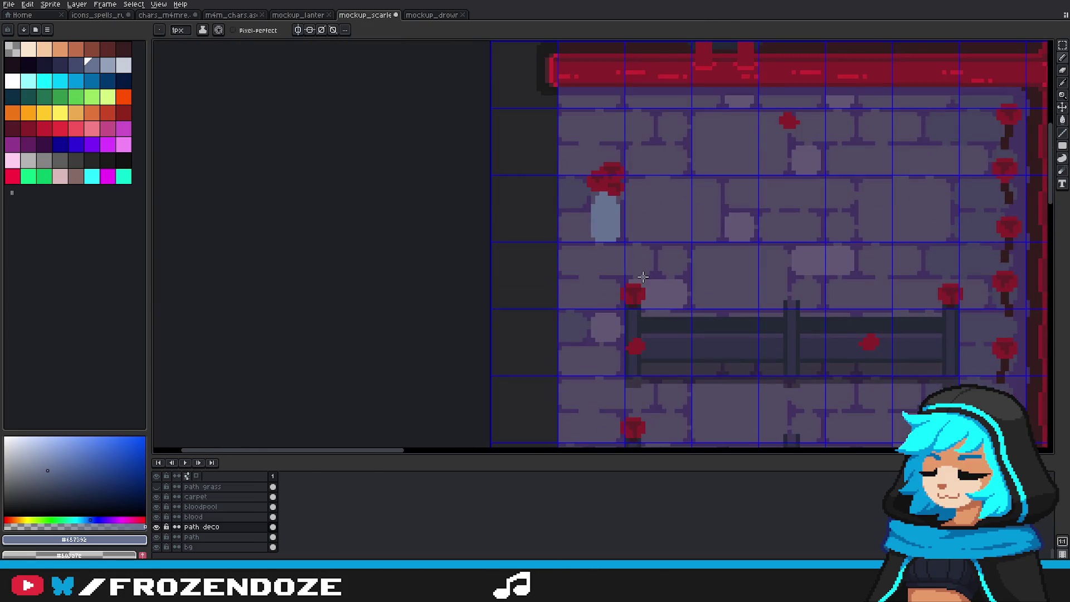
pyautogui.scroll(3, 529, 197)
pyautogui.press('[')
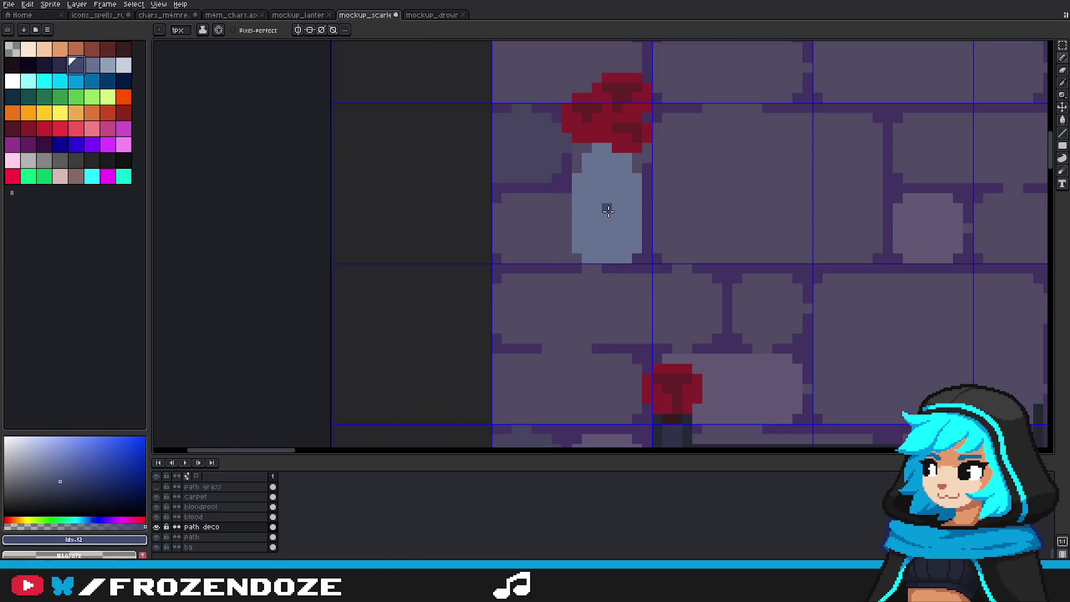
pyautogui.scroll(2, 603, 208)
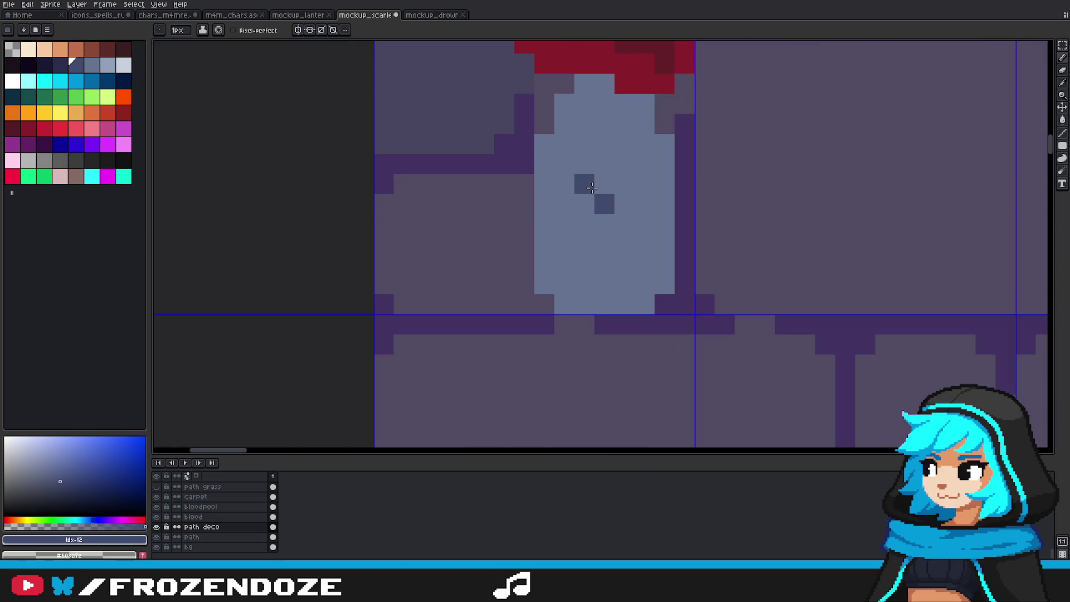
pyautogui.click(570, 209)
pyautogui.hotkey('ctrl', 'z')
pyautogui.click(584, 224)
pyautogui.hotkey('ctrl', 'z')
pyautogui.hotkey('ctrl', 'z')
pyautogui.press('b')
# Step: Outline and fill a dark drop shape on the middle of the bottle
pyautogui.click(602, 181)
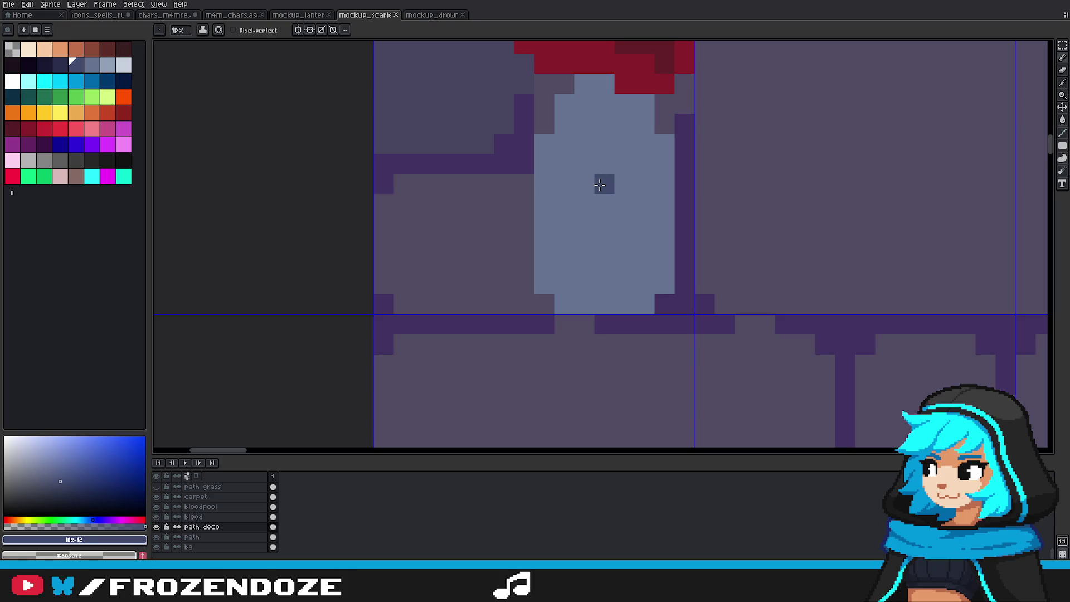
pyautogui.moveTo(604, 164); pyautogui.dragTo(626, 197)
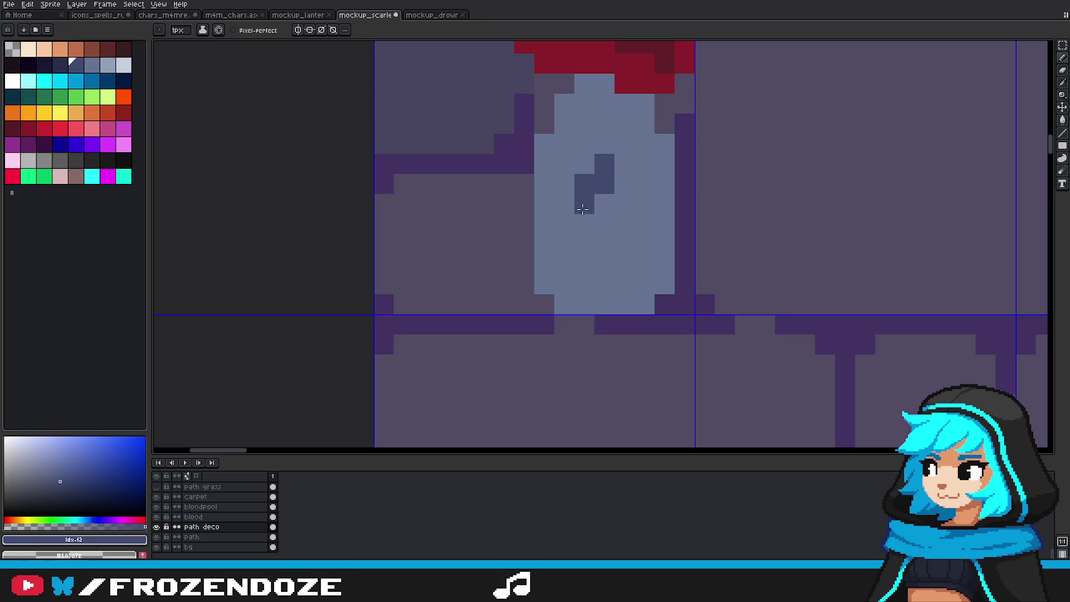
pyautogui.click(625, 184)
pyautogui.click(604, 244)
pyautogui.hotkey('ctrl', 'z')
pyautogui.click(604, 204)
pyautogui.click(564, 204)
pyautogui.moveTo(568, 200); pyautogui.dragTo(644, 204)
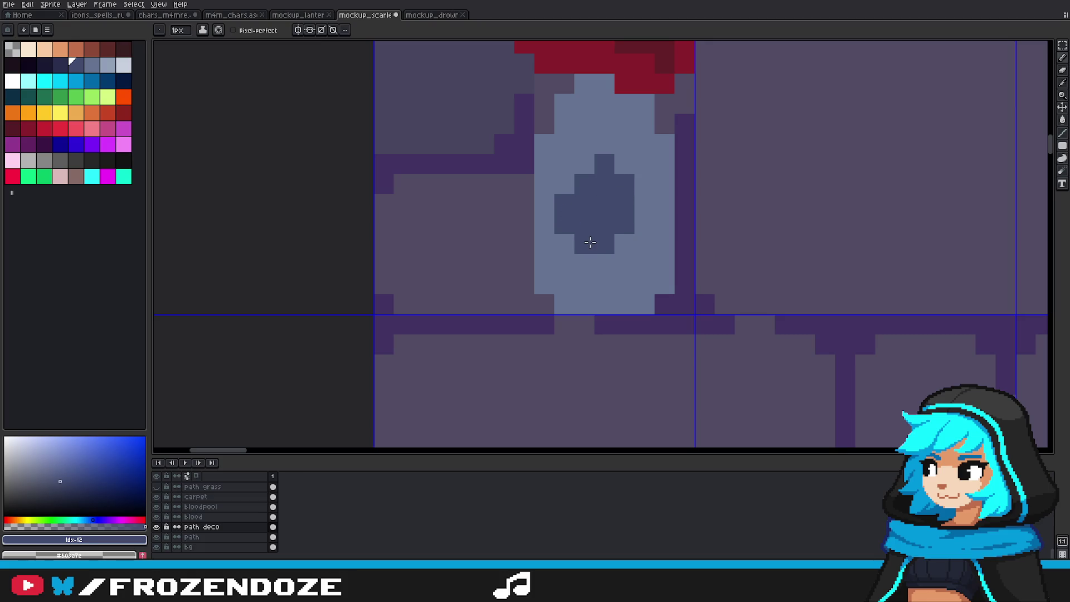
# Step: Zoom around to review the new drop emblem on the bottle
pyautogui.press('v')
pyautogui.scroll(-2, 672, 263)
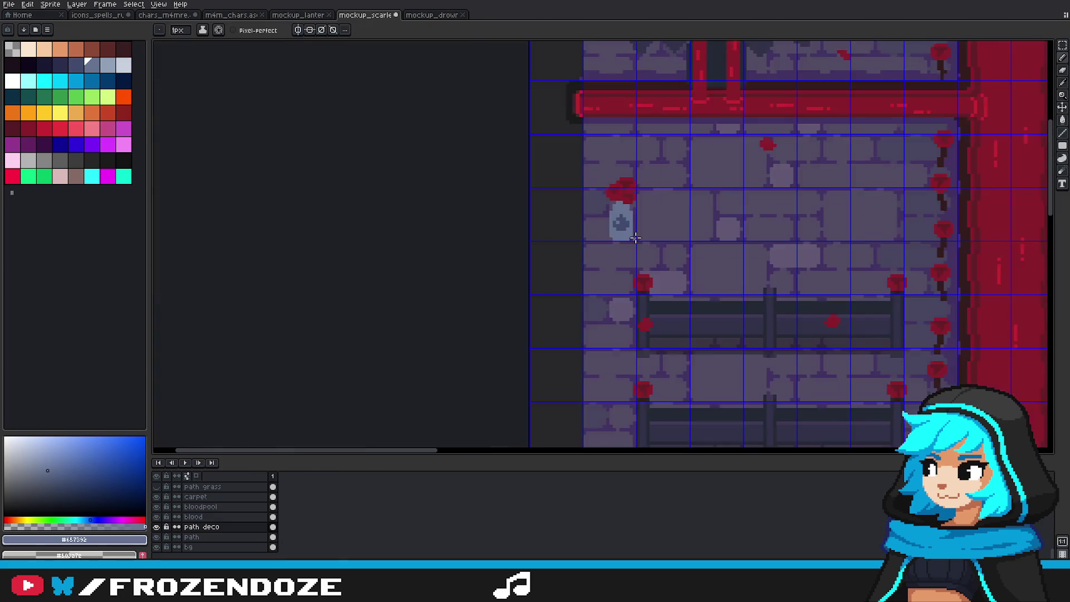
pyautogui.scroll(-2, 672, 263)
pyautogui.scroll(2, 672, 263)
pyautogui.press('b')
pyautogui.scroll(1, 625, 234)
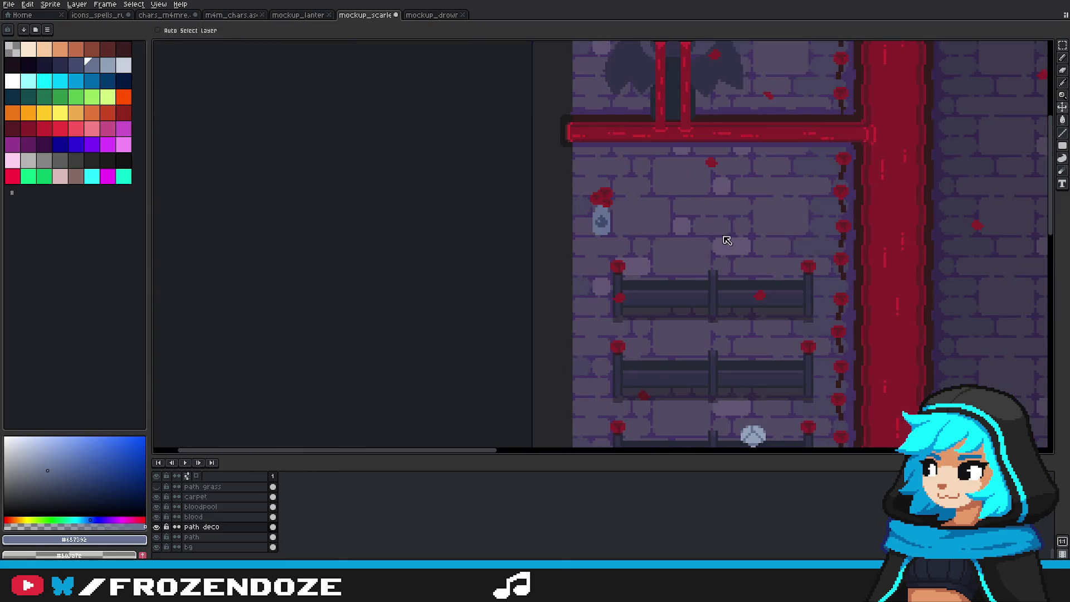
pyautogui.scroll(1, 636, 223)
pyautogui.scroll(2, 670, 183)
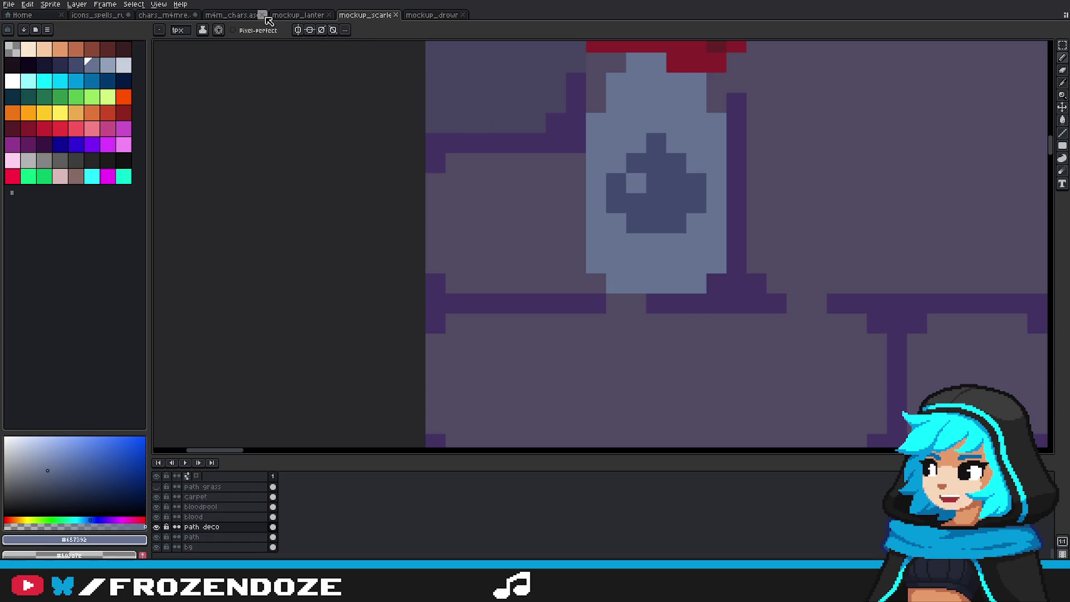
# Step: Switch through the open tabs to the mockup_drowned file
pyautogui.click(154, 17)
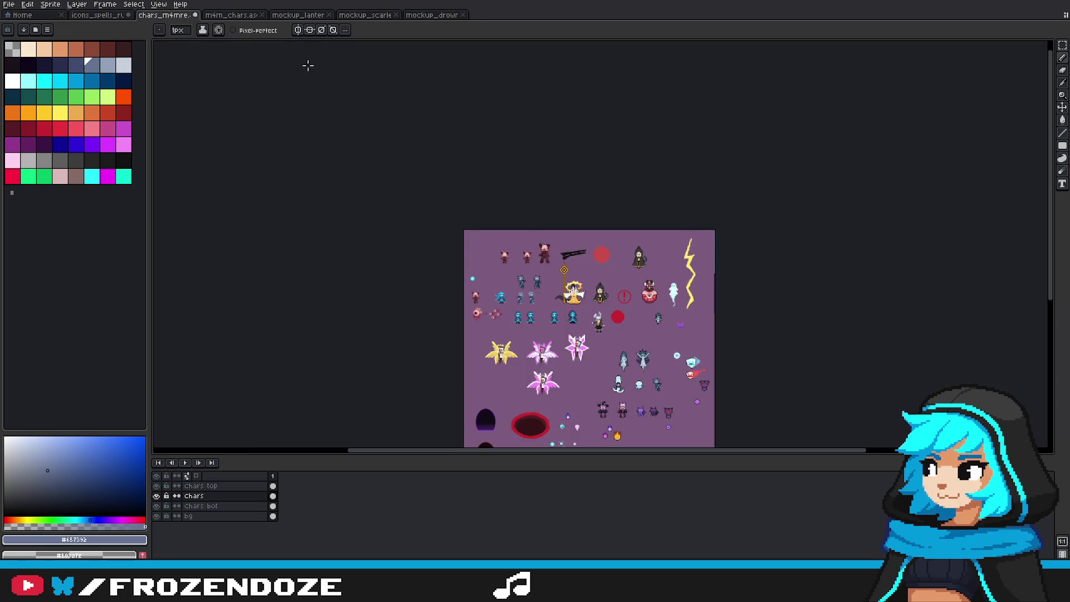
pyautogui.click(231, 15)
pyautogui.click(294, 15)
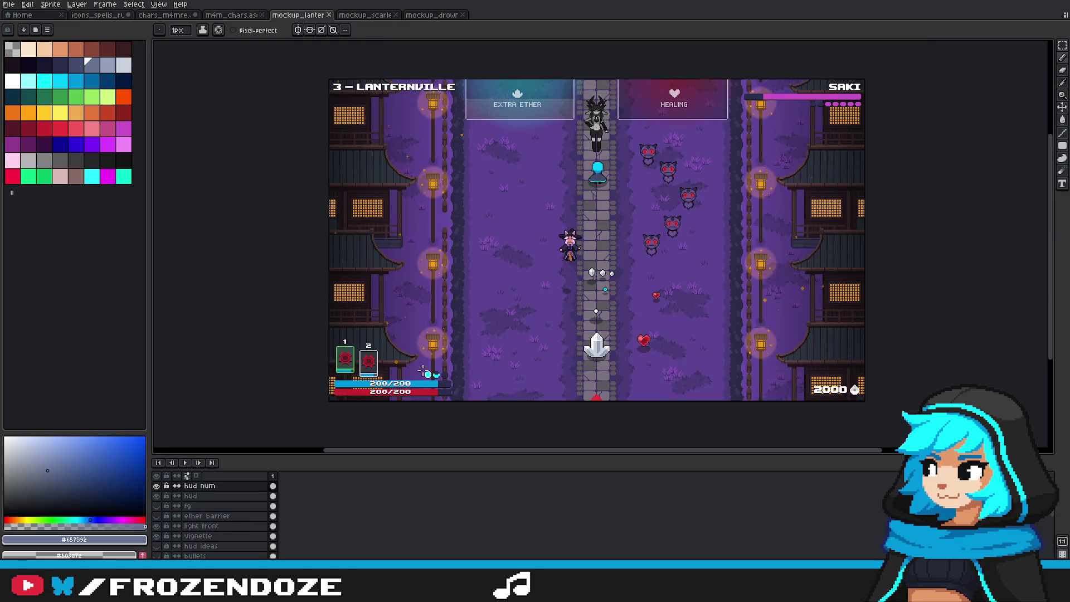
pyautogui.click(365, 15)
pyautogui.click(432, 15)
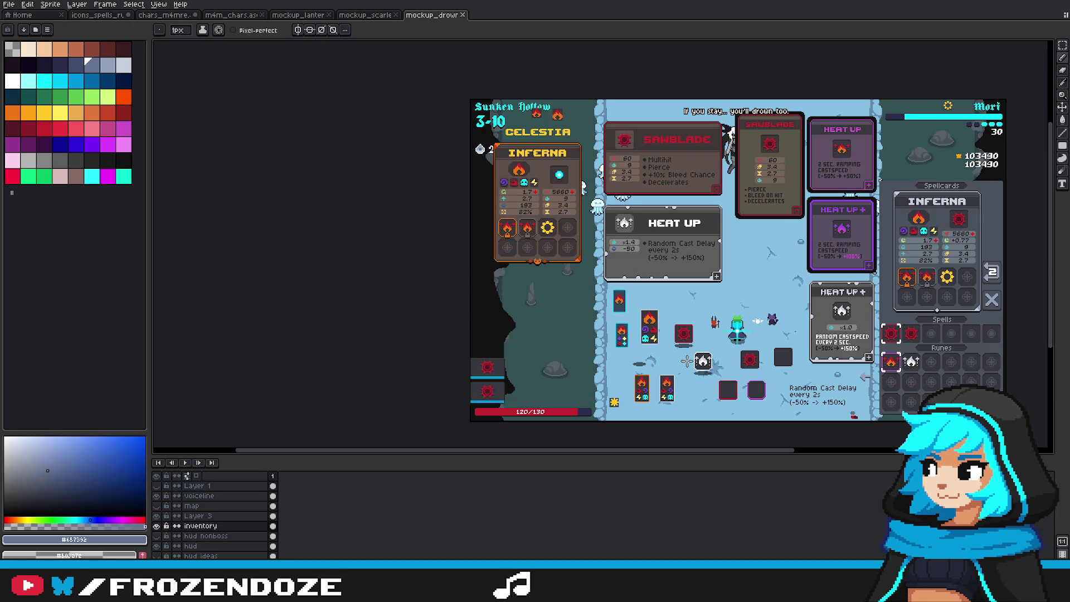
pyautogui.scroll(3, 665, 329)
pyautogui.scroll(-2, 607, 339)
pyautogui.scroll(2, 614, 334)
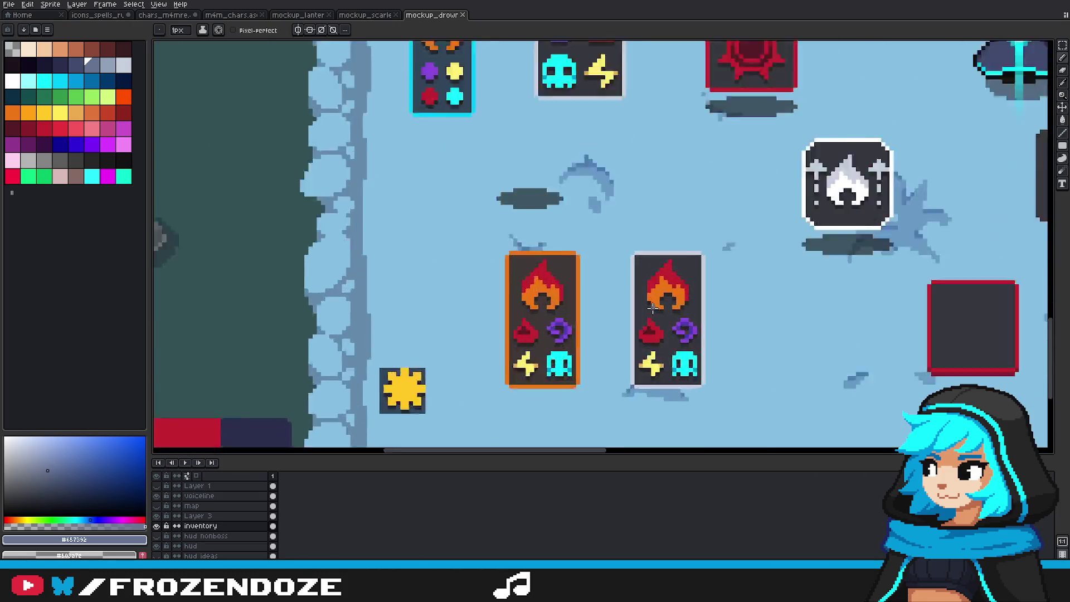
pyautogui.scroll(2, 654, 310)
pyautogui.scroll(2, 669, 312)
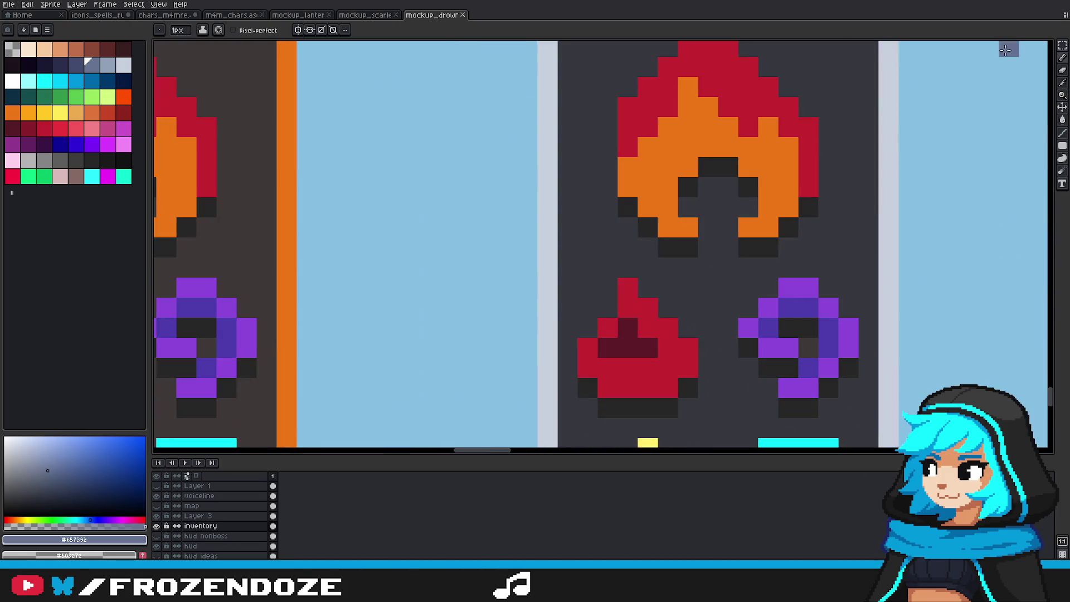
# Step: Copy the red fire icon and paste it onto the bottle in mockup_scarlet
pyautogui.click(1063, 48)
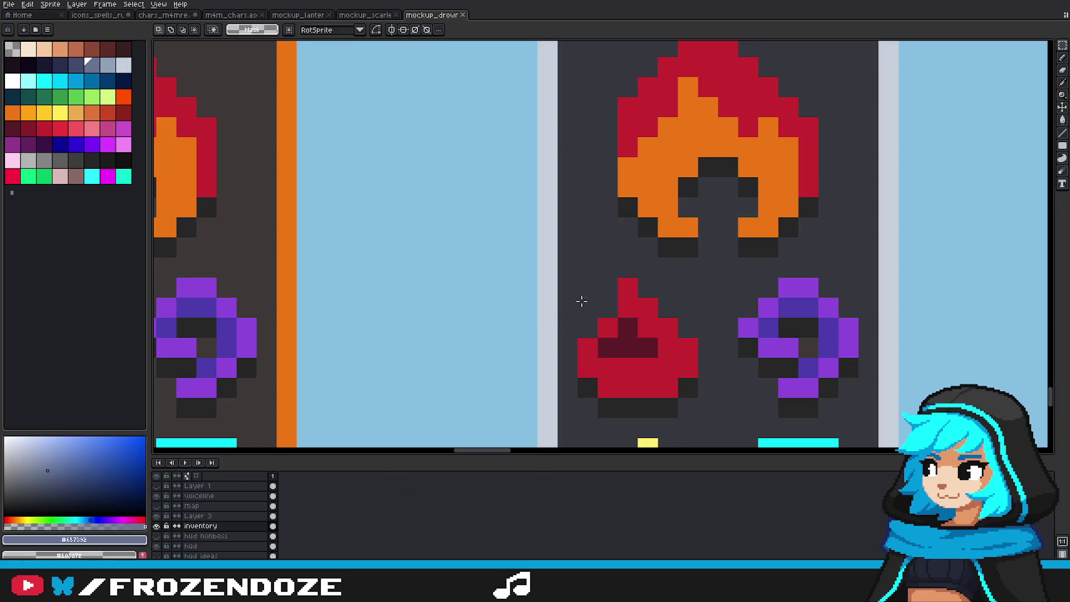
pyautogui.moveTo(580, 280); pyautogui.dragTo(698, 419)
pyautogui.hotkey('ctrl', 'c')
pyautogui.hotkey('ctrl', 'shift', 'Tab')
pyautogui.hotkey('ctrl', 'v')
pyautogui.moveTo(615, 276)
pyautogui.mouseDown()
pyautogui.moveTo(695, 215)
pyautogui.moveTo(897, 222)
pyautogui.moveTo(736, 292)
pyautogui.mouseUp()
pyautogui.press('Return')
# Step: Recolour the pasted flame dark blue with the paint bucket and clear leftover dark pixels
pyautogui.press('g')
pyautogui.click(730, 287)
pyautogui.keyDown('alt'); pyautogui.click(552, 273); pyautogui.keyUp('alt')
pyautogui.click(711, 266)
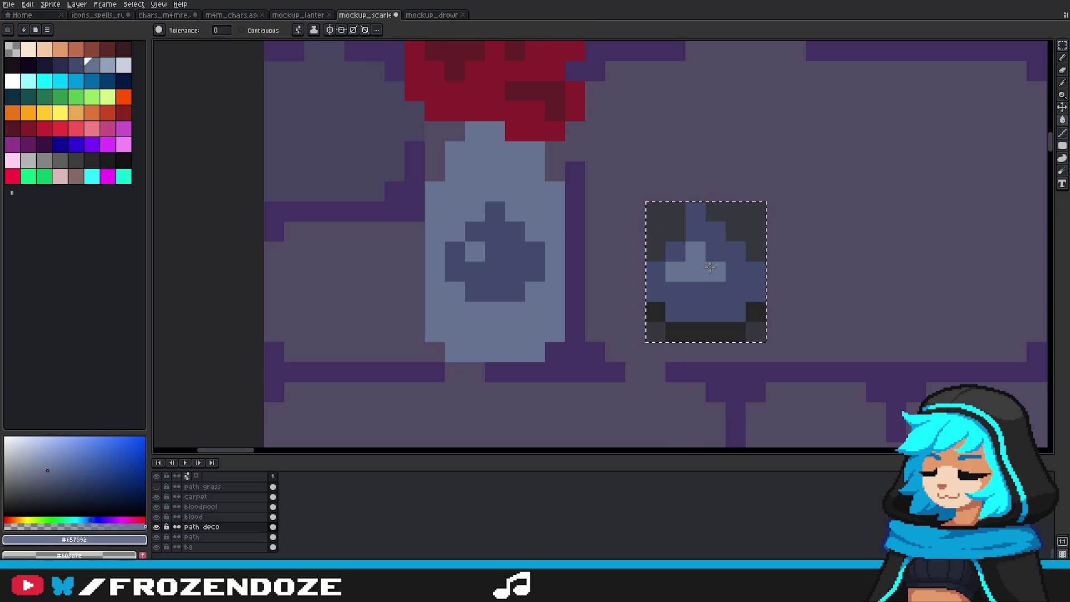
pyautogui.press('b')
pyautogui.moveTo(656, 332); pyautogui.dragTo(756, 313)
pyautogui.click(756, 231)
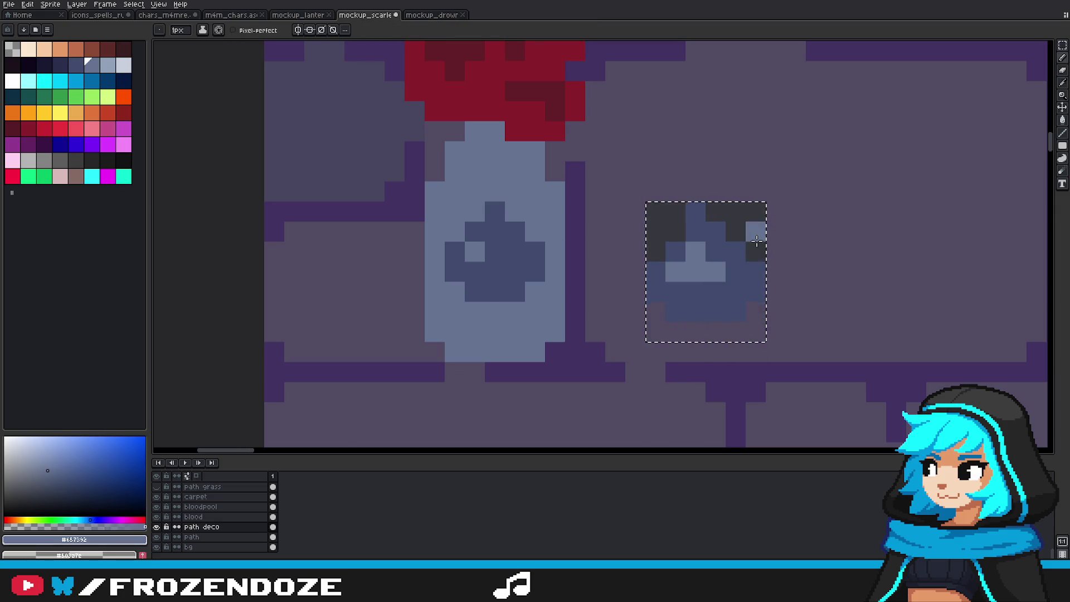
pyautogui.moveTo(756, 240); pyautogui.dragTo(671, 222)
pyautogui.click(675, 232)
# Step: Erase the old drop emblem from the bottle
pyautogui.press('m')
pyautogui.moveTo(604, 181)
pyautogui.mouseDown()
pyautogui.moveTo(768, 344)
pyautogui.moveTo(825, 329)
pyautogui.mouseUp()
pyautogui.press('e')
pyautogui.moveTo(509, 282); pyautogui.dragTo(529, 245)
# Step: Move the new droplet onto the bottle's front and erase the bottle's lower-left edge
pyautogui.press('v')
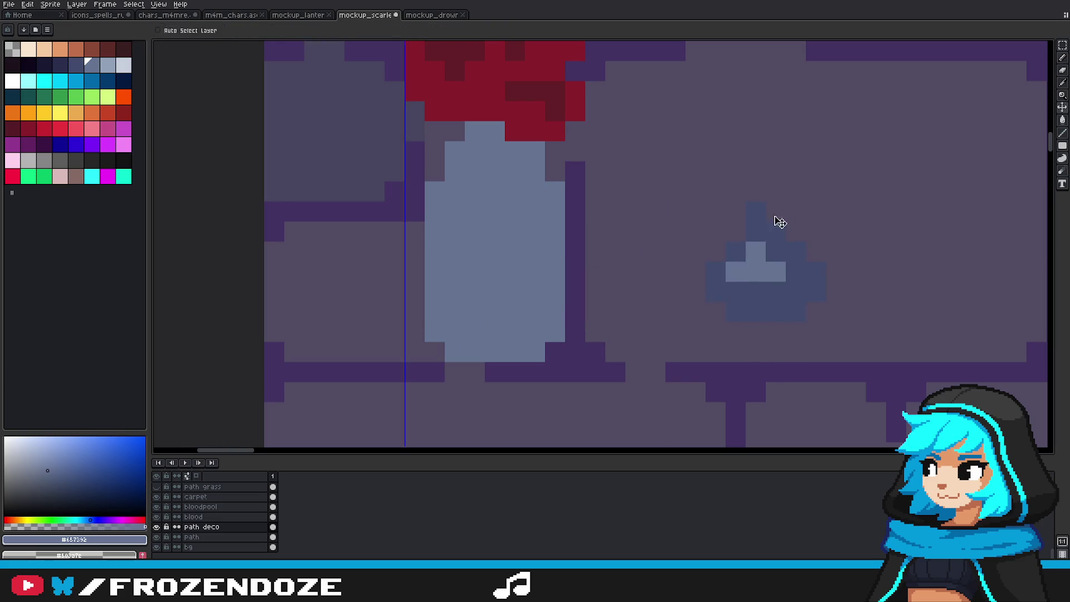
pyautogui.press('m')
pyautogui.moveTo(683, 198); pyautogui.dragTo(868, 365)
pyautogui.moveTo(761, 283); pyautogui.dragTo(500, 263)
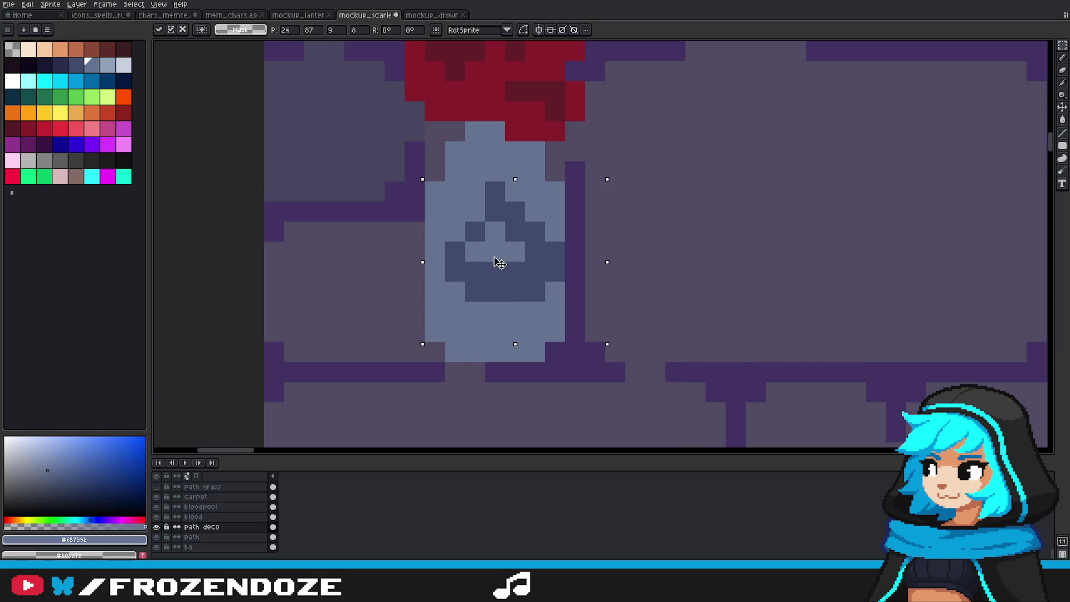
pyautogui.press('Return')
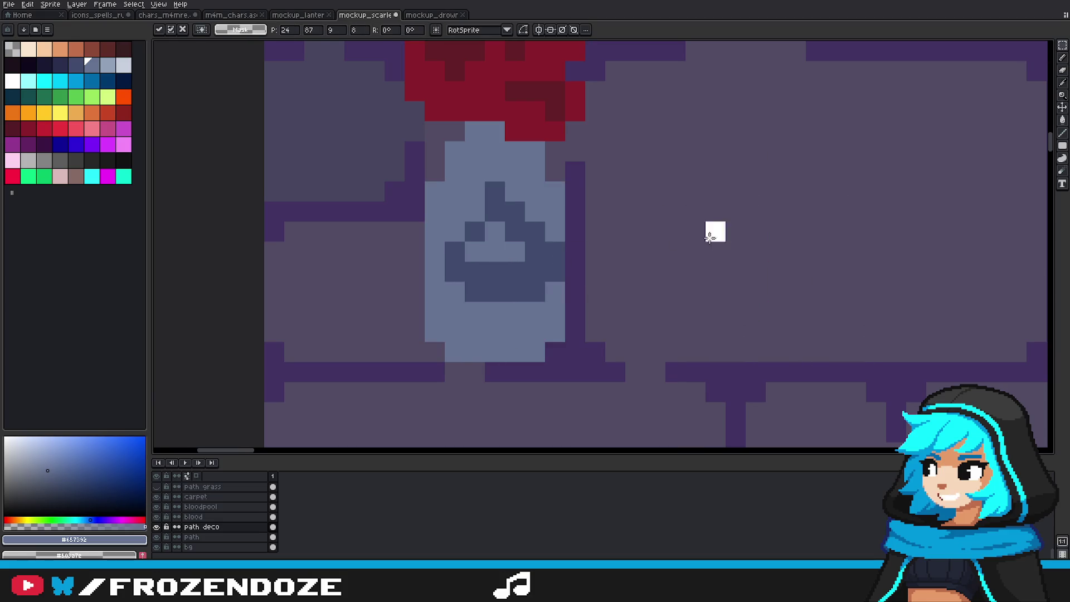
pyautogui.press('e')
pyautogui.moveTo(455, 351)
pyautogui.mouseDown()
pyautogui.moveTo(435, 338)
pyautogui.moveTo(432, 183)
pyautogui.mouseUp()
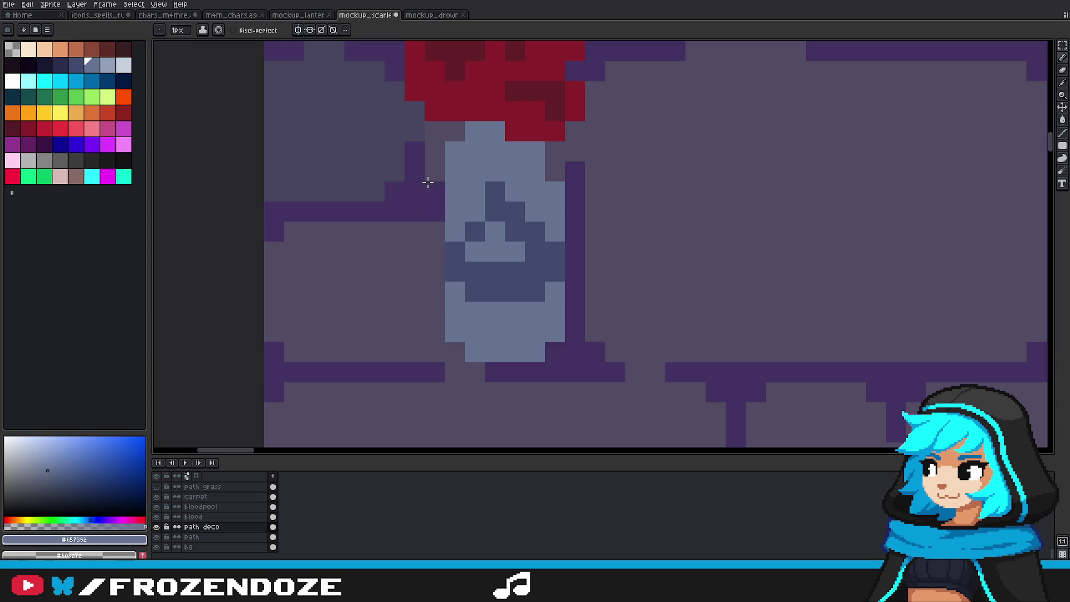
# Step: Repaint the bottle's right pixel column and a lower-edge pixel, checking the scene zoomed out
pyautogui.scroll(-4, 458, 209)
pyautogui.scroll(1, 457, 209)
pyautogui.scroll(2, 457, 208)
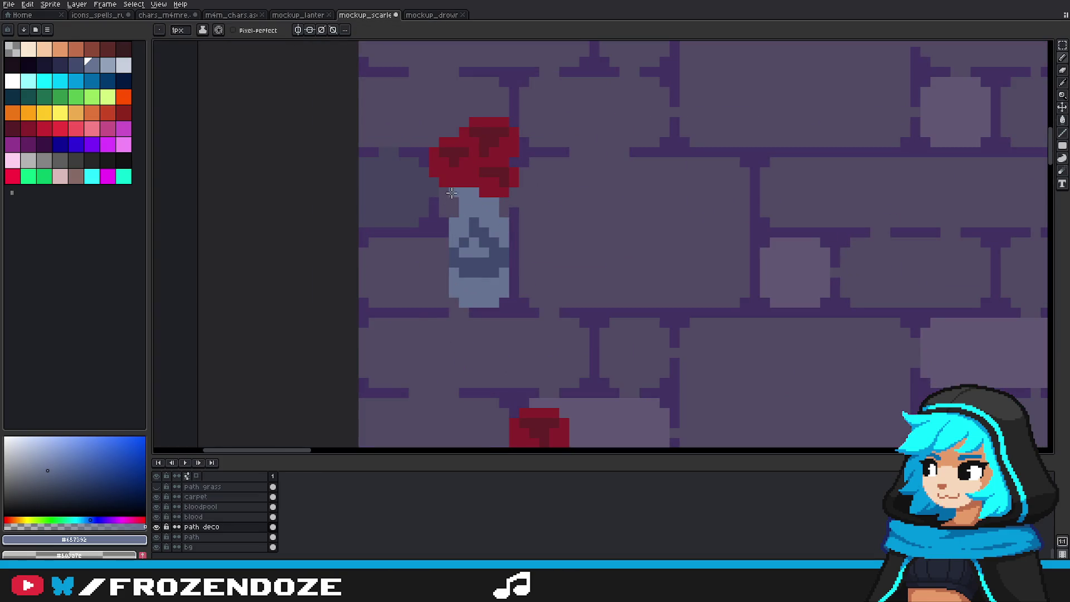
pyautogui.scroll(-3, 452, 193)
pyautogui.scroll(-2, 502, 220)
pyautogui.scroll(3, 531, 223)
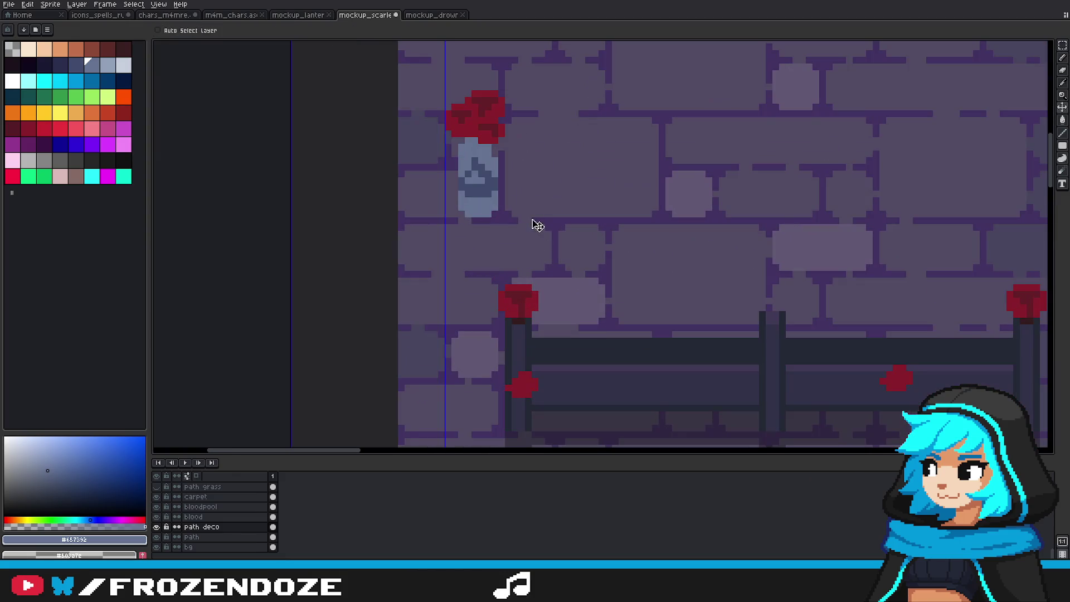
pyautogui.scroll(2, 502, 223)
pyautogui.moveTo(498, 231); pyautogui.dragTo(482, 99)
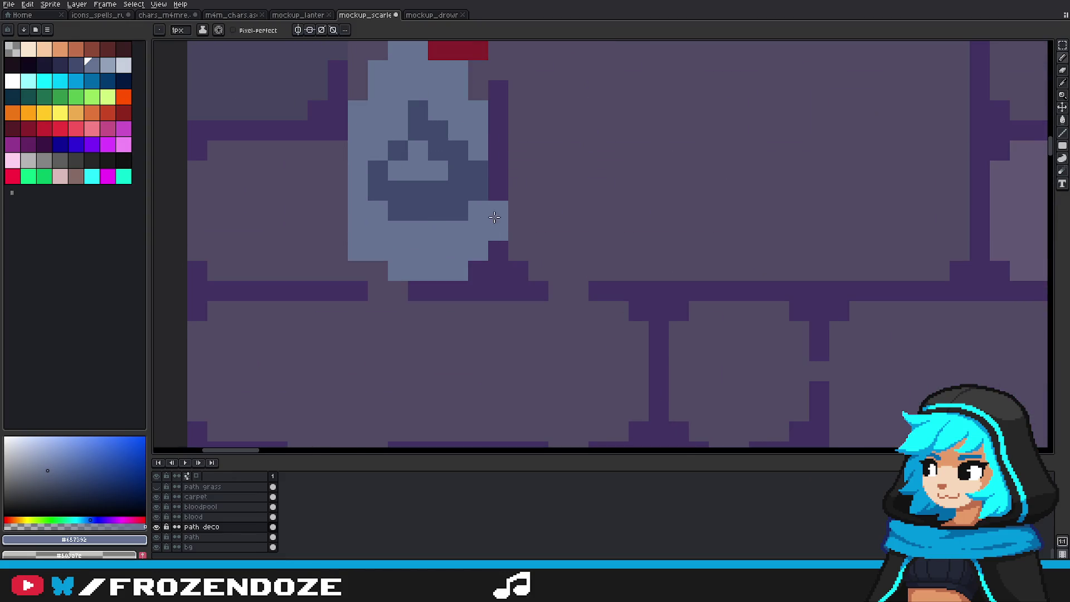
pyautogui.click(498, 270)
pyautogui.scroll(-4, 505, 245)
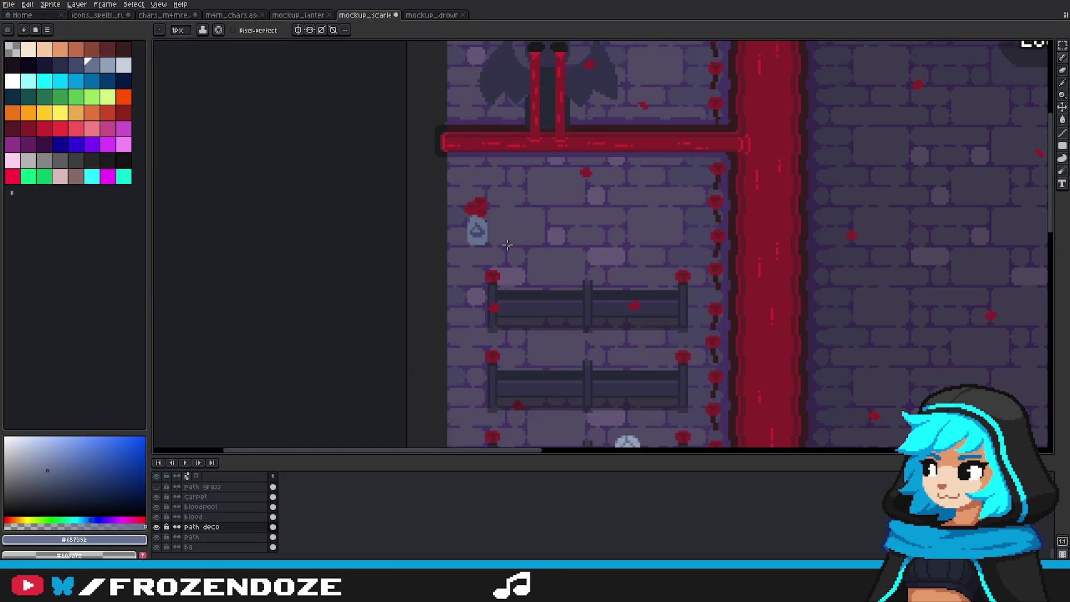
pyautogui.scroll(-1, 507, 244)
pyautogui.scroll(-2, 491, 229)
pyautogui.scroll(5, 595, 321)
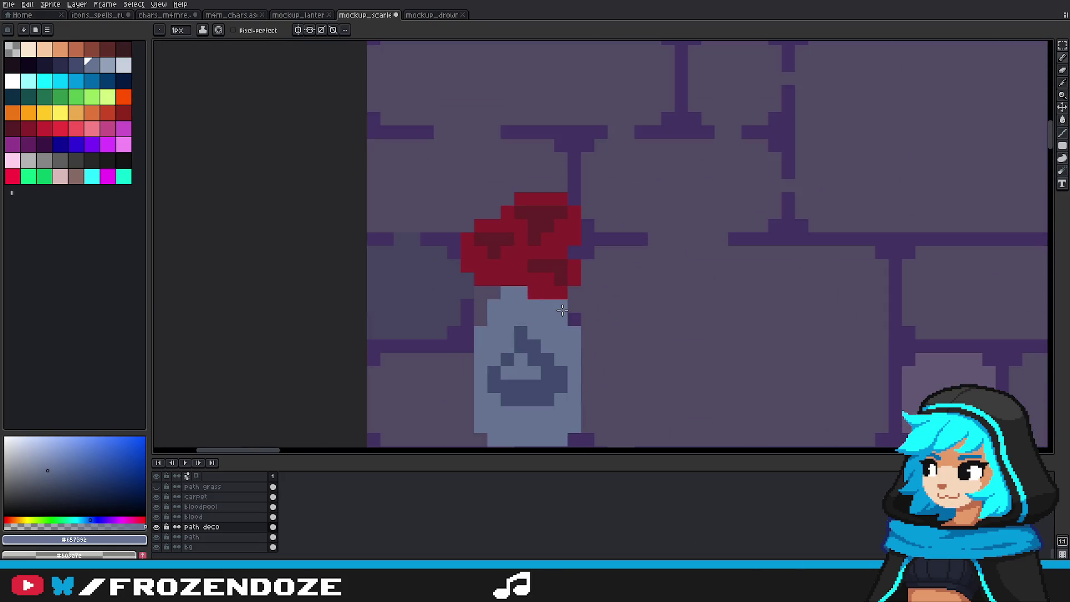
# Step: Paint dark purple mortar pixels beside the bottle and to its right
pyautogui.click(578, 322)
pyautogui.moveTo(578, 322); pyautogui.dragTo(721, 213)
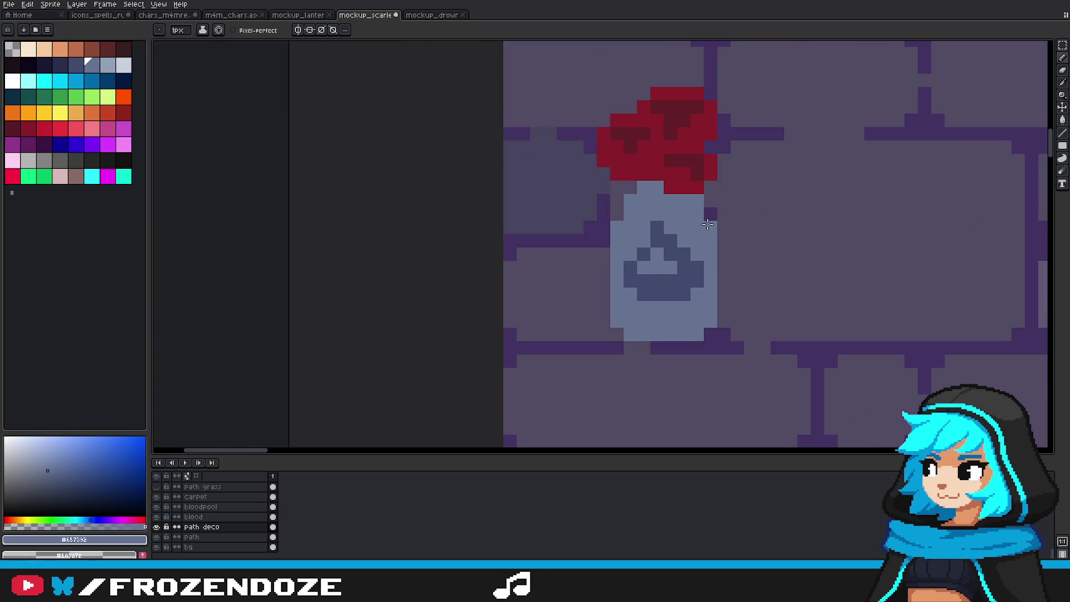
pyautogui.click(709, 227)
pyautogui.scroll(-3, 637, 202)
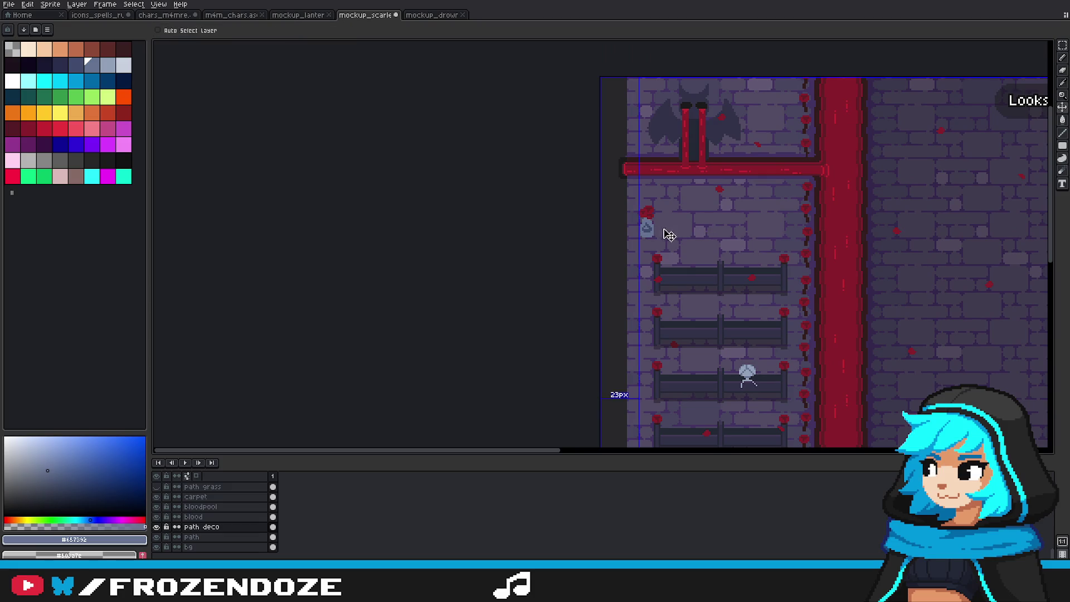
pyautogui.scroll(3, 647, 223)
# Step: Shift the bottle's droplet emblem down one pixel and repaint the dark label row light blue
pyautogui.press('m')
pyautogui.scroll(2, 728, 229)
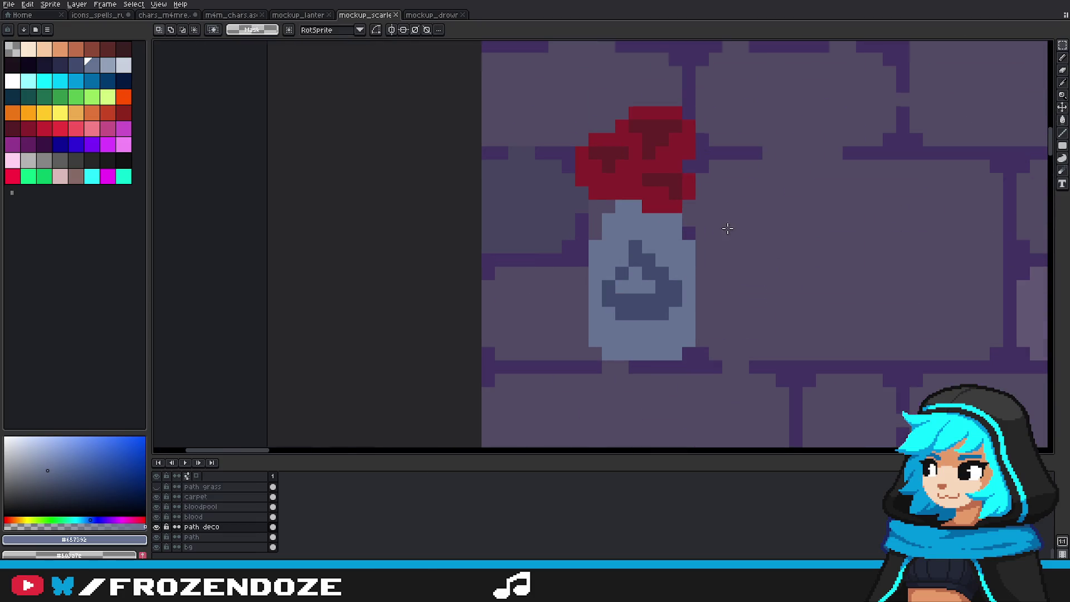
pyautogui.moveTo(605, 248); pyautogui.dragTo(667, 329)
pyautogui.press('i')
pyautogui.press('b')
pyautogui.moveTo(676, 246); pyautogui.dragTo(621, 248)
# Step: Erase the bottle's right-edge pixels and the left side of its neck to slim it
pyautogui.moveTo(689, 246); pyautogui.dragTo(675, 219)
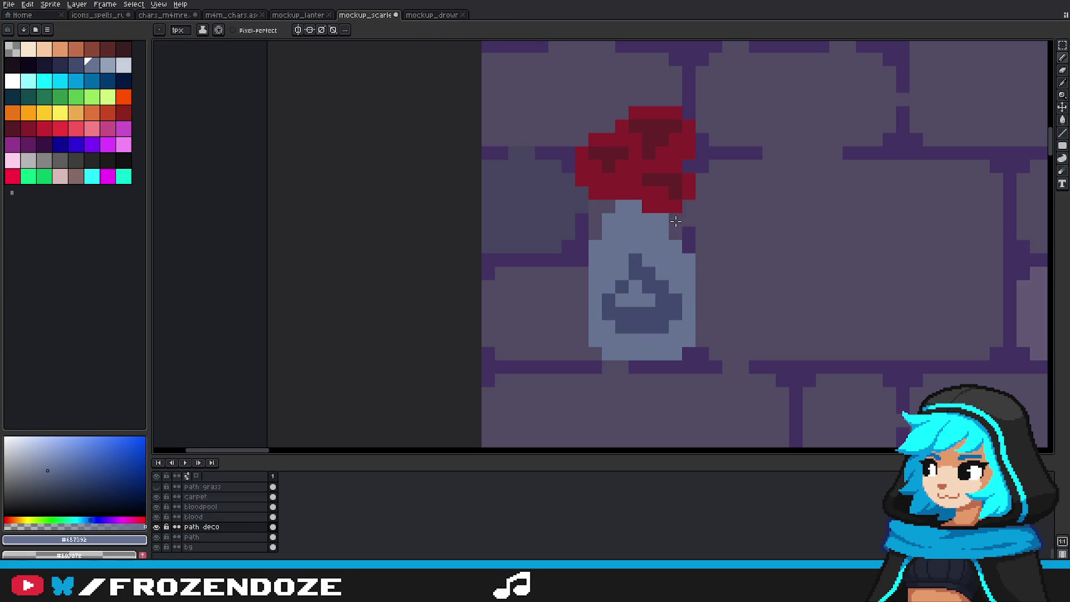
pyautogui.moveTo(608, 221); pyautogui.dragTo(609, 234)
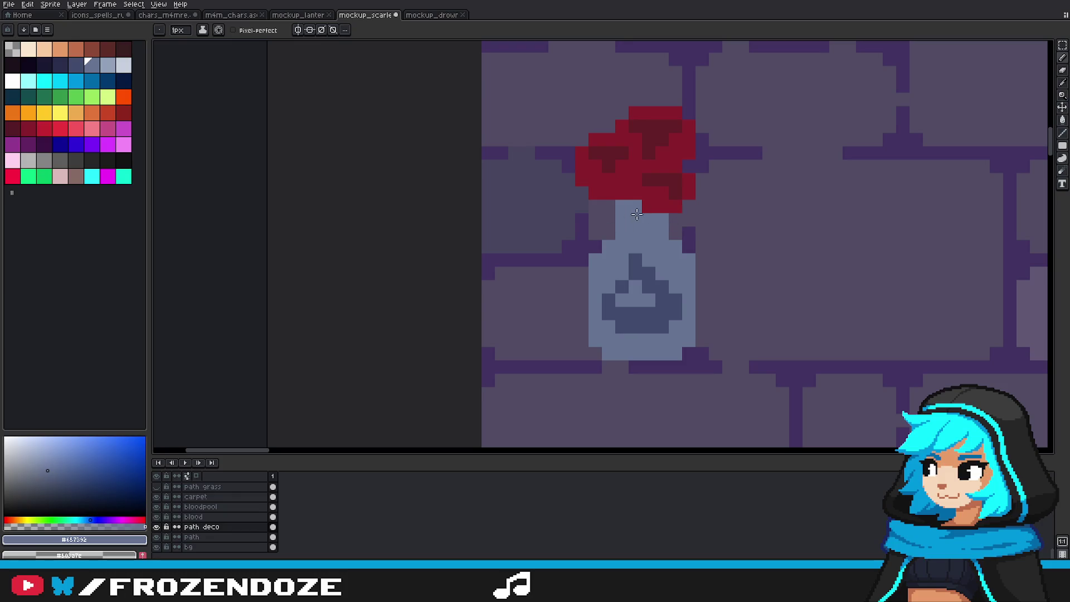
pyautogui.scroll(-1, 628, 211)
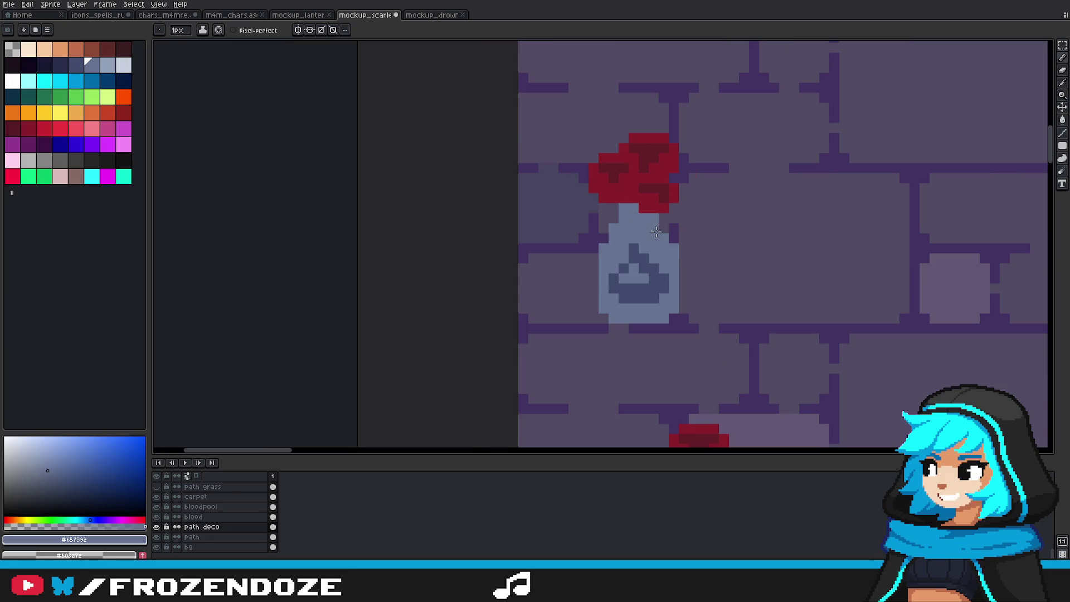
pyautogui.scroll(-3, 660, 245)
pyautogui.scroll(-1, 666, 257)
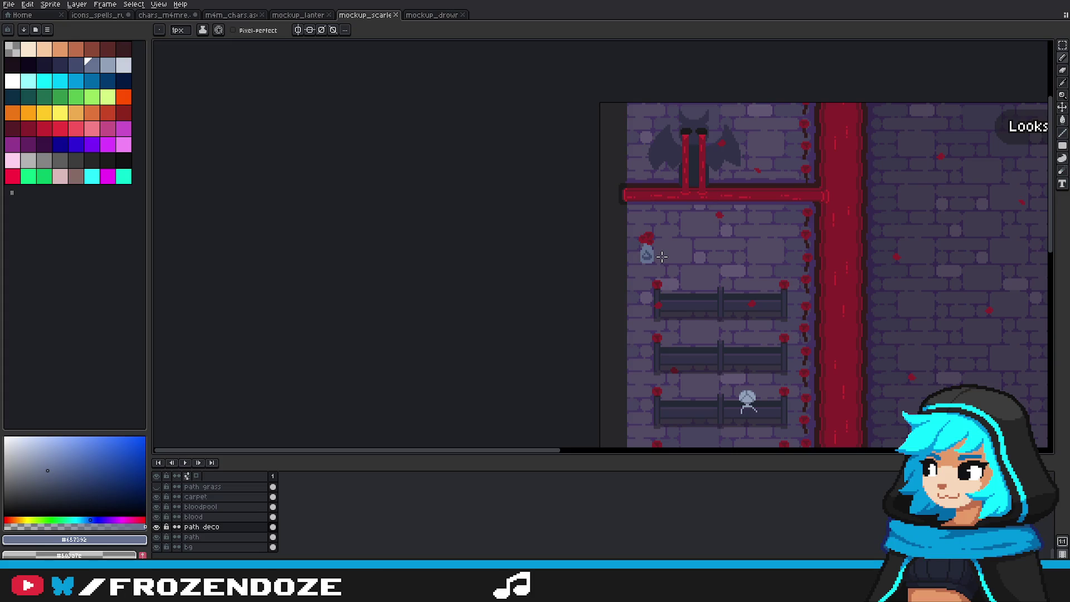
pyautogui.scroll(4, 662, 256)
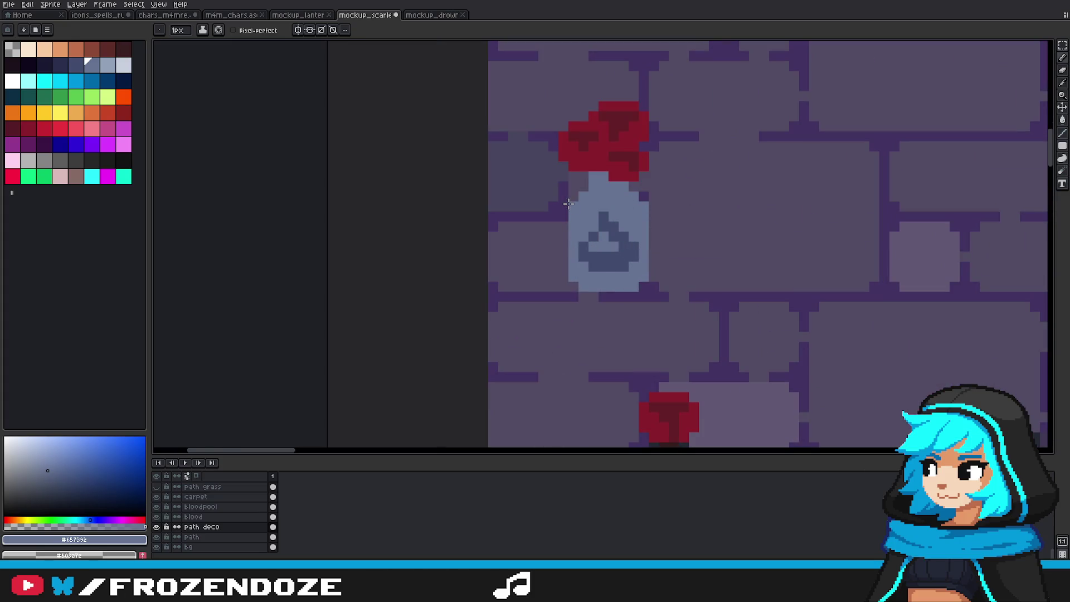
pyautogui.scroll(-4, 637, 196)
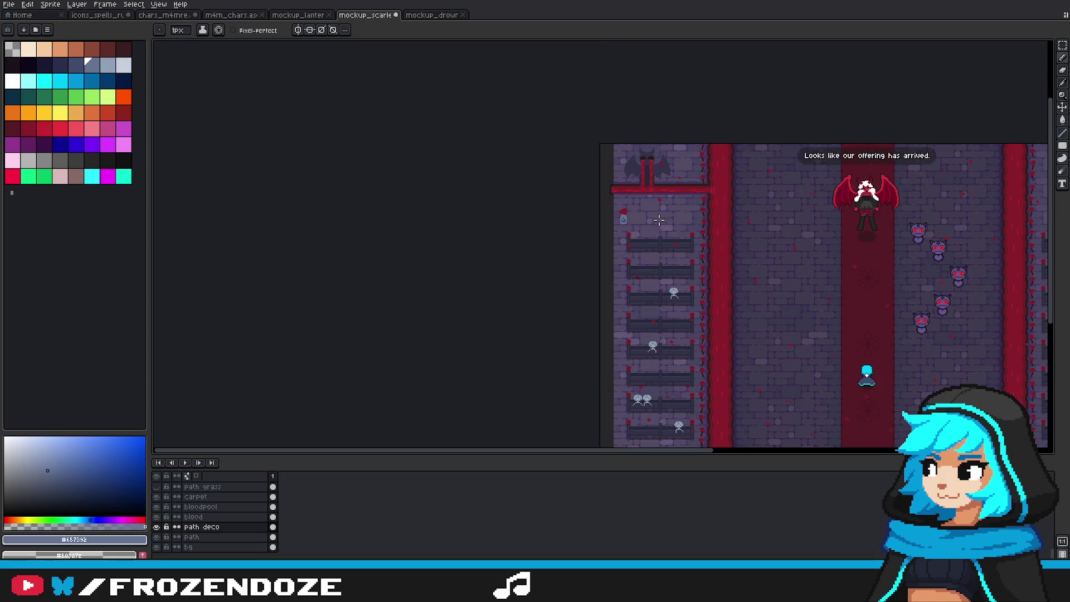
pyautogui.scroll(3, 630, 232)
pyautogui.scroll(2, 683, 215)
pyautogui.press('v')
pyautogui.press('b')
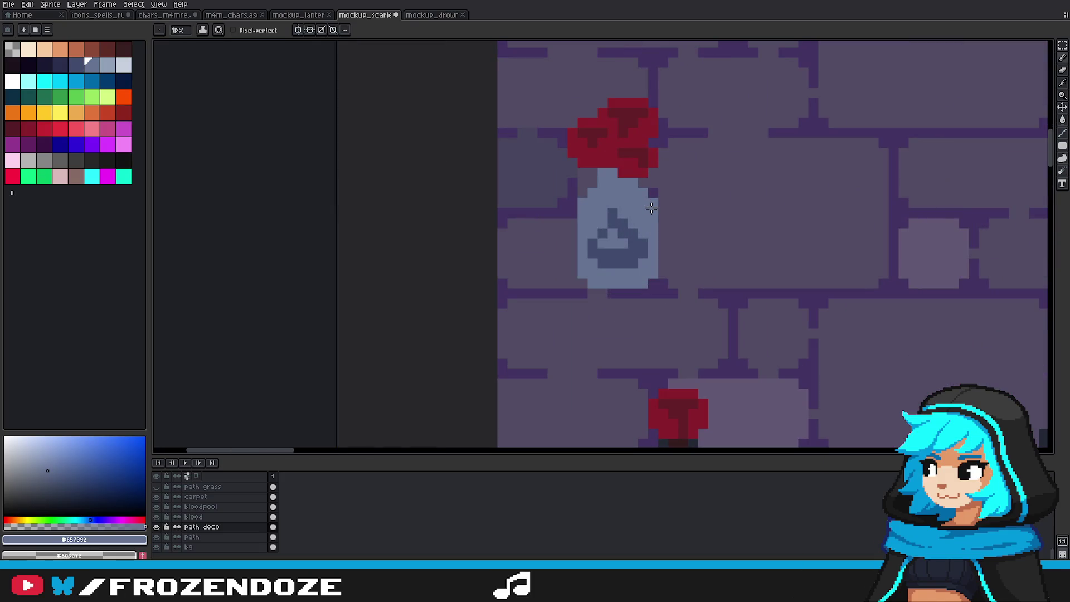
pyautogui.scroll(-3, 662, 233)
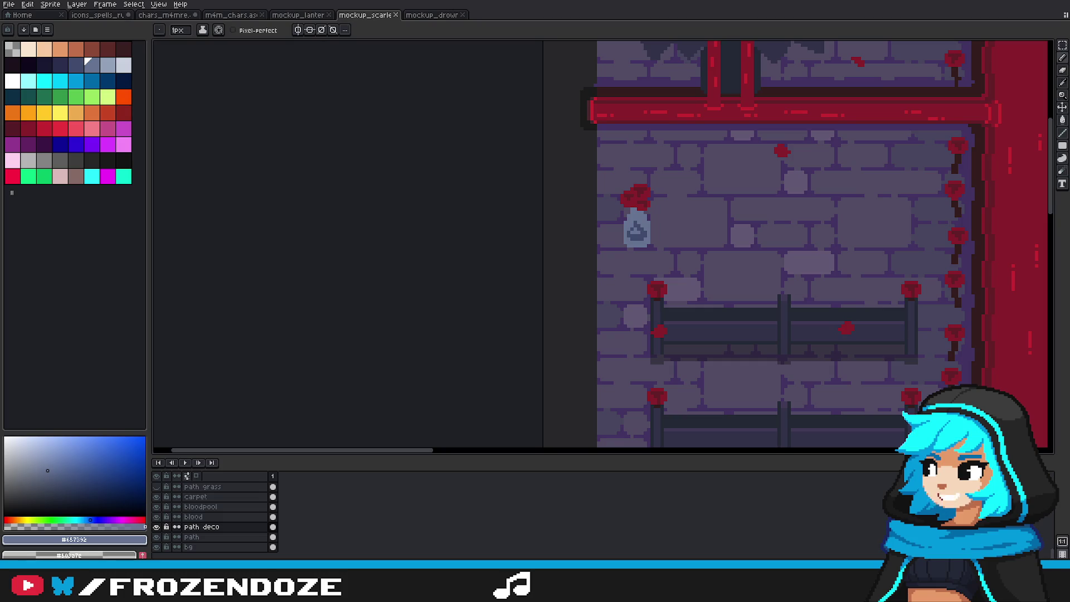
# Step: Paste the tall pale vase with light diamond motifs onto the canvas
pyautogui.hotkey('ctrl', 'v')
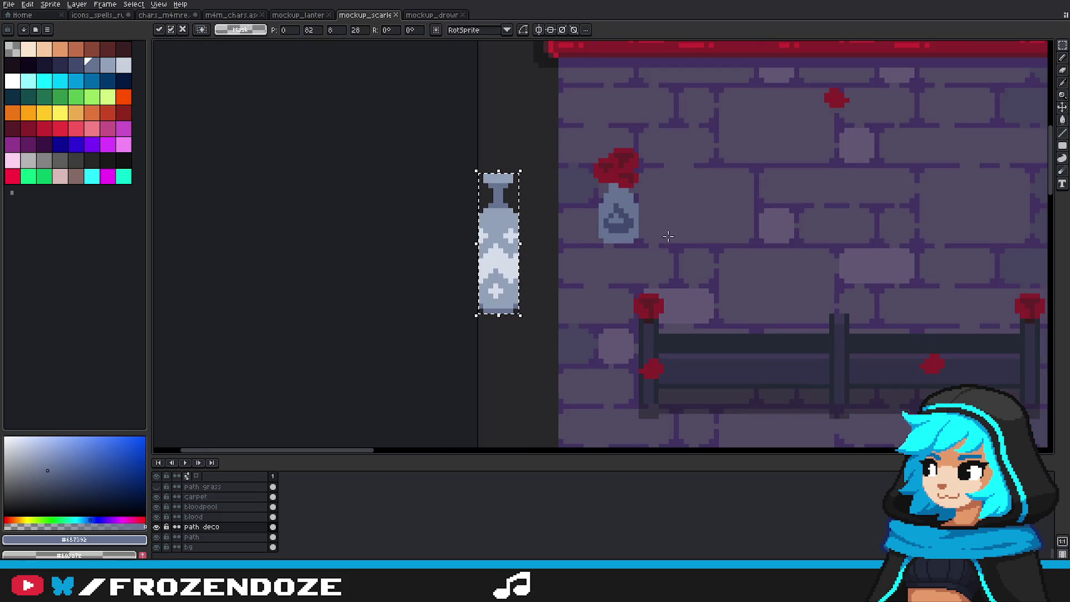
# Step: Place the tall diamond-patterned vase on the wall right of the small bottle and commit it
pyautogui.moveTo(498, 243); pyautogui.dragTo(730, 198)
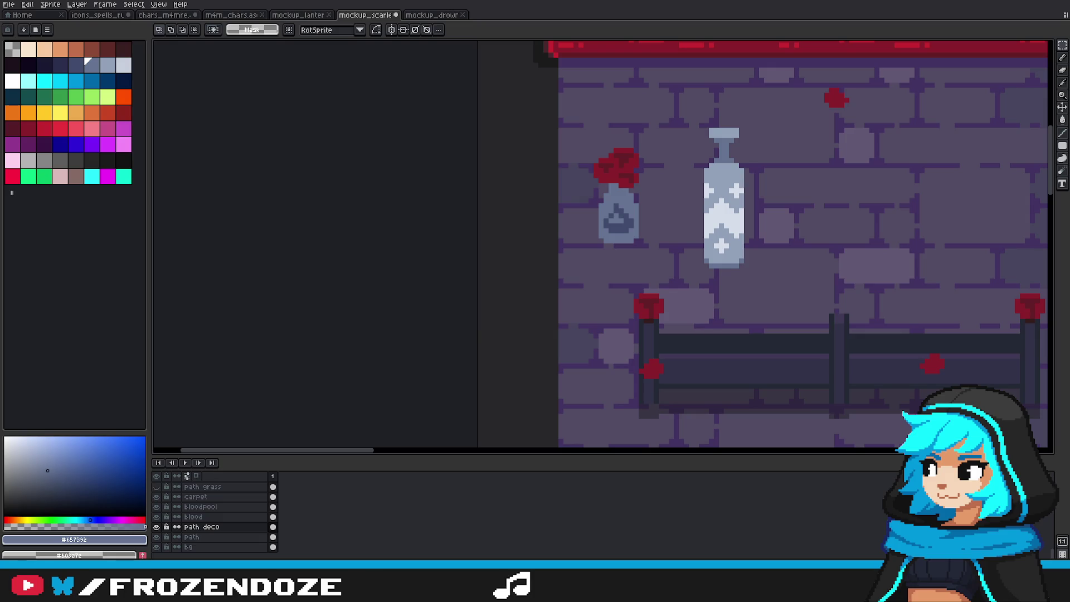
pyautogui.moveTo(519, 274); pyautogui.dragTo(836, 256)
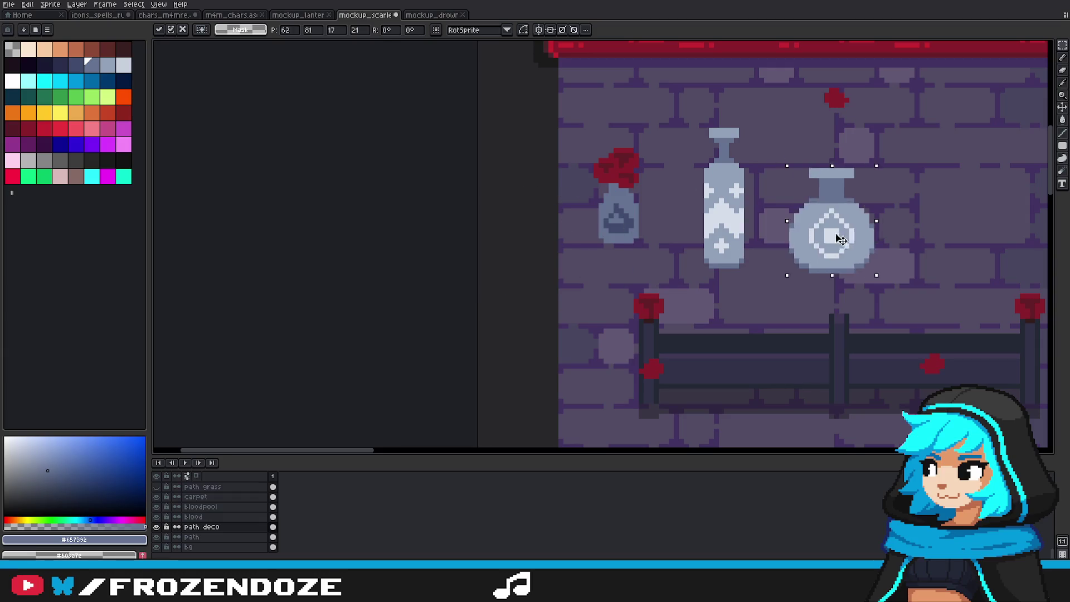
pyautogui.press('Return')
pyautogui.scroll(-1, 834, 255)
pyautogui.scroll(-2, 834, 255)
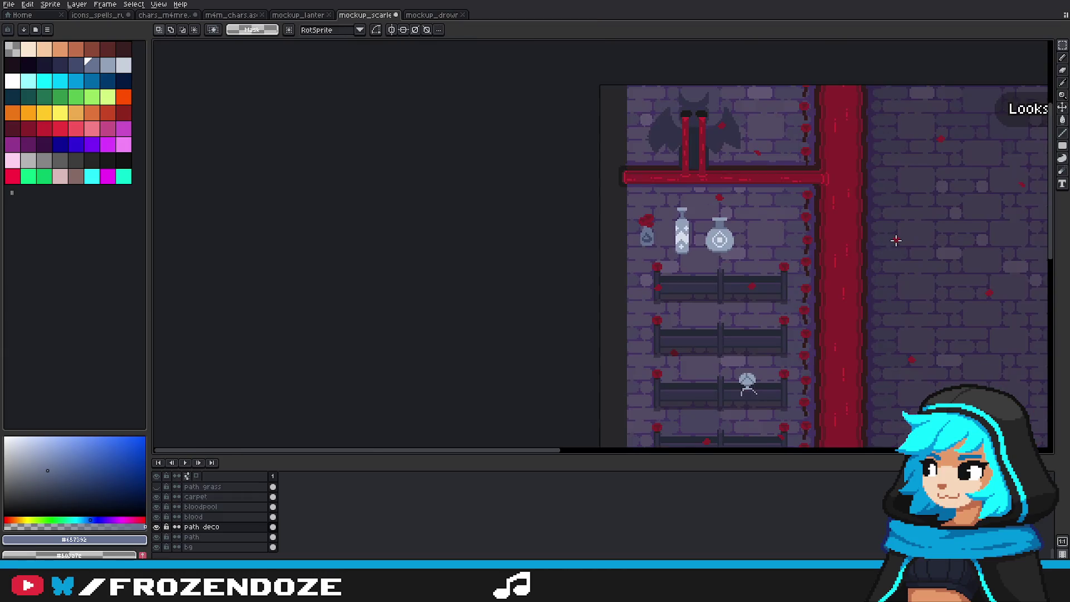
pyautogui.scroll(-2, 896, 238)
pyautogui.scroll(3, 731, 258)
pyautogui.scroll(1, 640, 268)
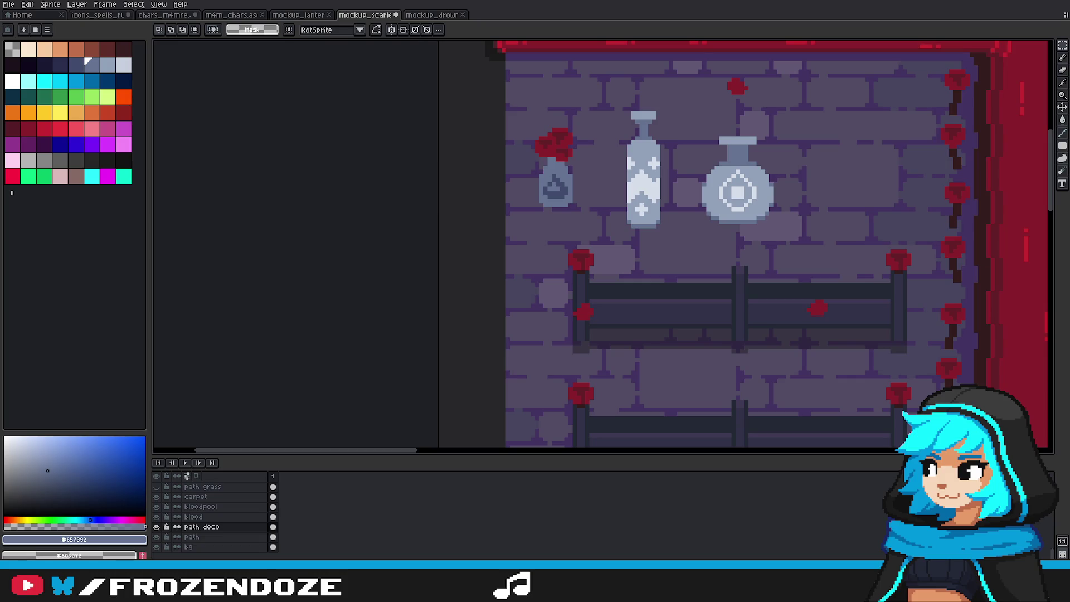
# Step: Pick the dark blue-grey #424c6c and paint dark pixels down the bottle neck
pyautogui.scroll(2, 781, 212)
pyautogui.scroll(-3, 639, 210)
pyautogui.scroll(3, 634, 205)
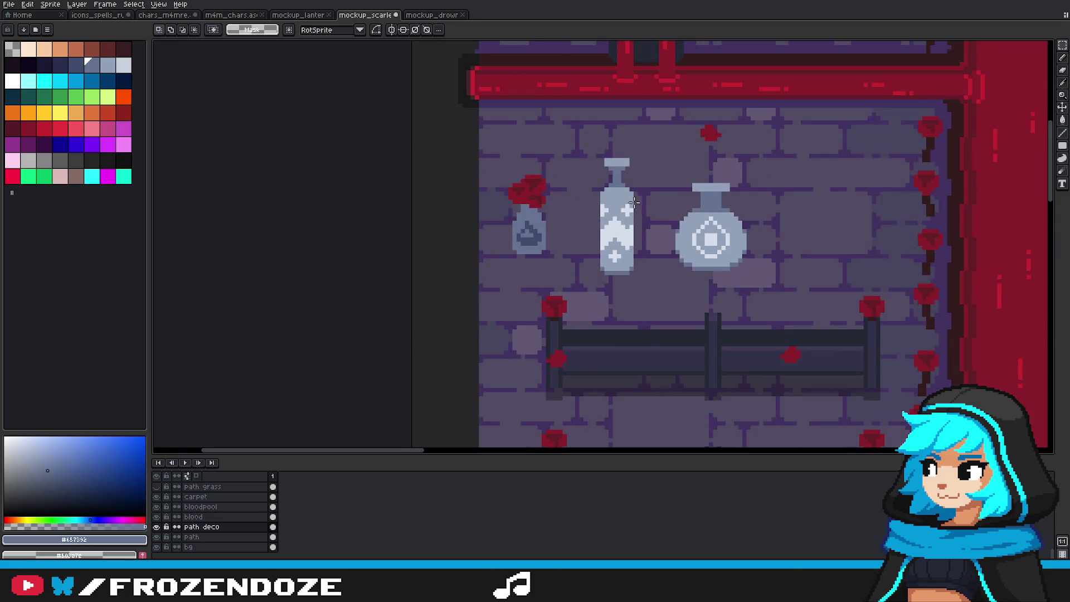
pyautogui.scroll(2, 635, 203)
pyautogui.press('b')
pyautogui.keyDown('alt'); pyautogui.click(446, 253); pyautogui.keyUp('alt')
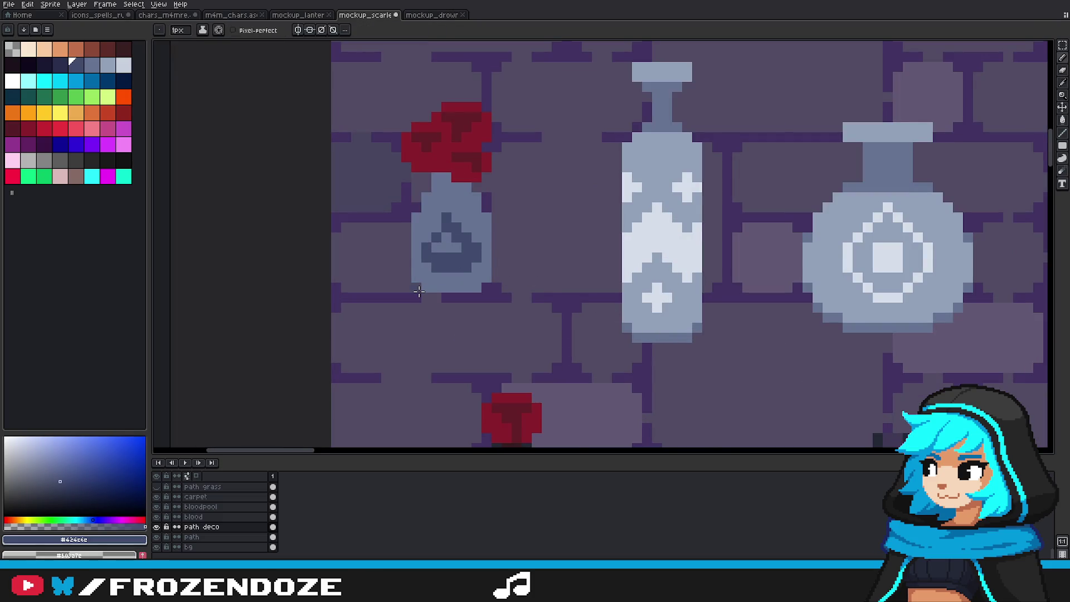
pyautogui.scroll(1, 419, 291)
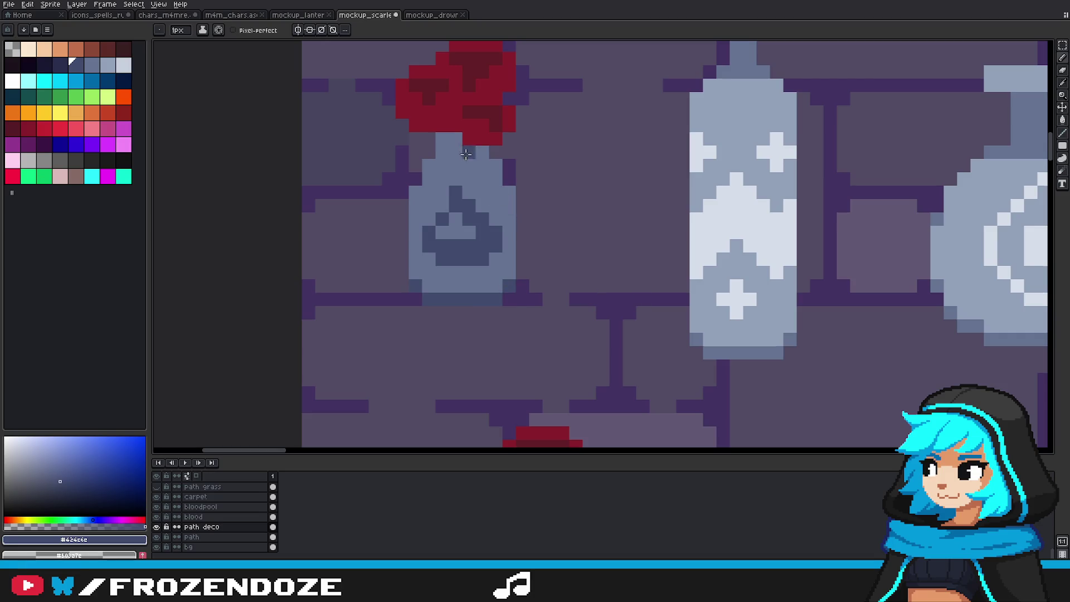
pyautogui.scroll(-2, 449, 143)
pyautogui.scroll(2, 452, 160)
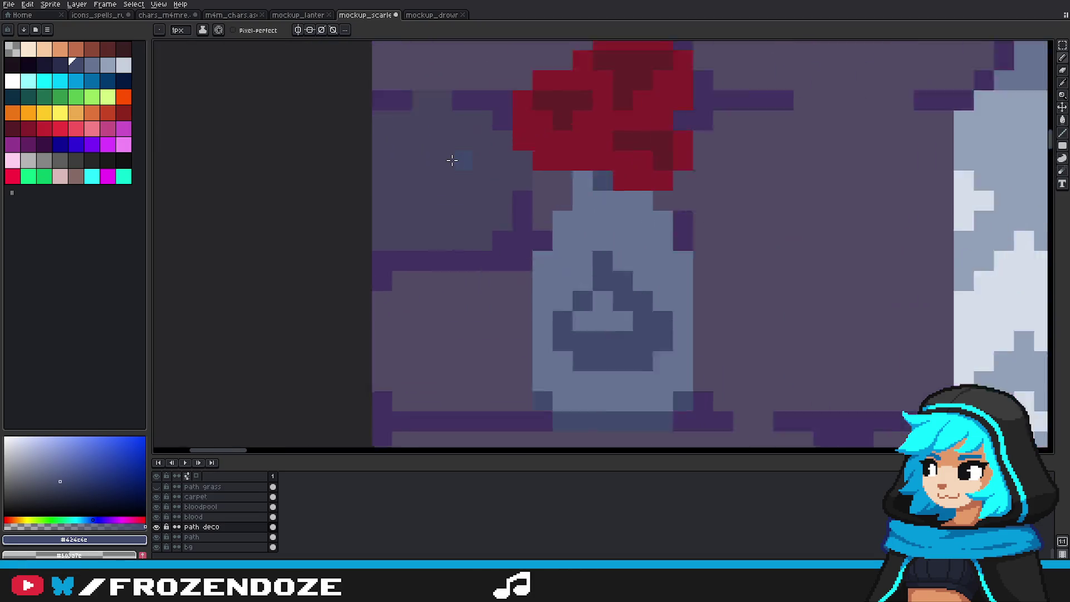
pyautogui.scroll(1, 452, 160)
pyautogui.moveTo(653, 187)
pyautogui.mouseDown()
pyautogui.moveTo(655, 212)
pyautogui.moveTo(673, 229)
pyautogui.mouseUp()
# Step: Add a dark shading row across the bottle's neck, then pick the vase's mid blue
pyautogui.keyDown('alt'); pyautogui.click(642, 207); pyautogui.keyUp('alt')
pyautogui.scroll(-3, 658, 245)
pyautogui.keyDown('alt'); pyautogui.click(662, 261); pyautogui.keyUp('alt')
pyautogui.scroll(1, 662, 262)
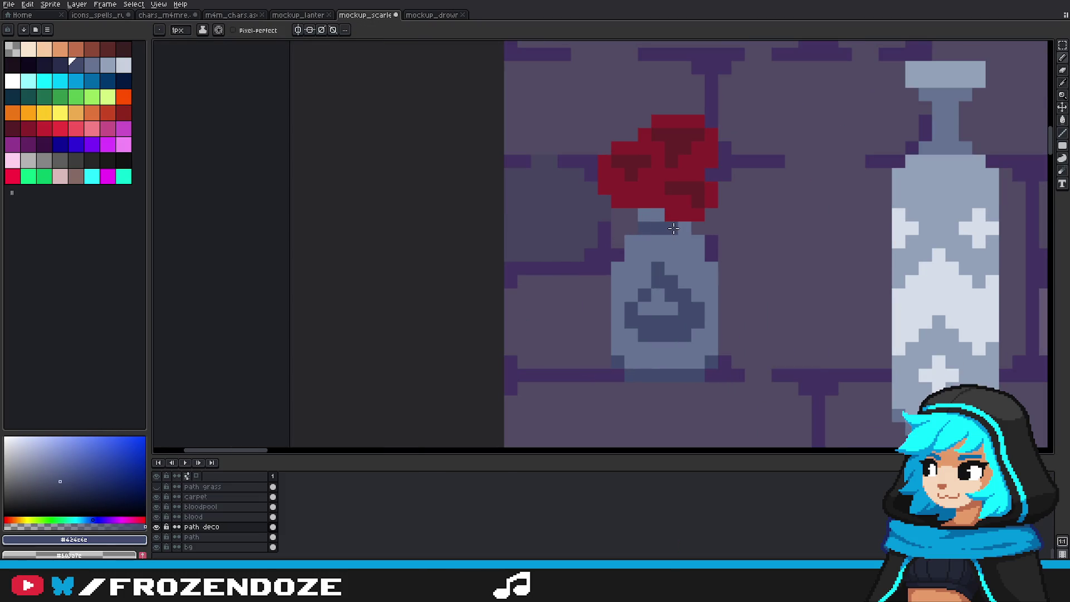
pyautogui.scroll(-3, 682, 228)
pyautogui.scroll(3, 681, 255)
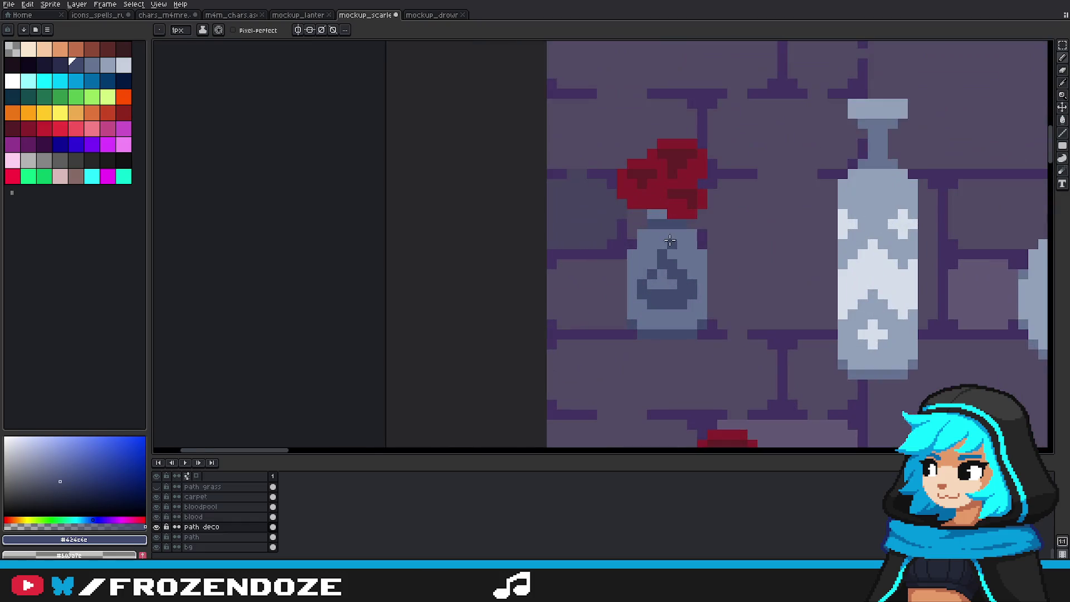
pyautogui.scroll(-3, 686, 233)
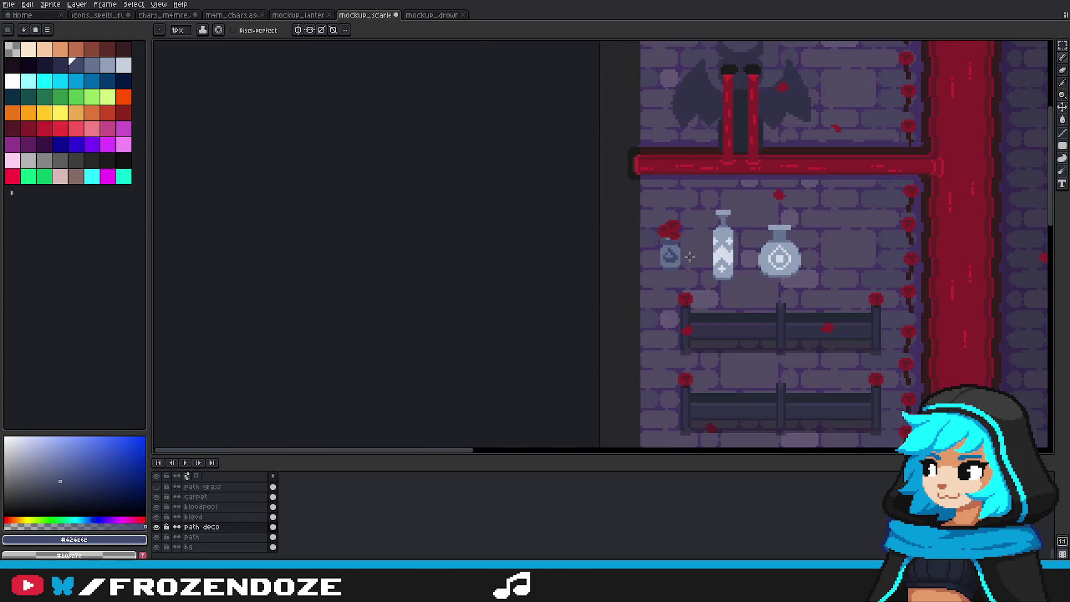
pyautogui.scroll(2, 689, 256)
pyautogui.keyDown('alt'); pyautogui.click(651, 222); pyautogui.keyUp('alt')
pyautogui.scroll(1, 651, 222)
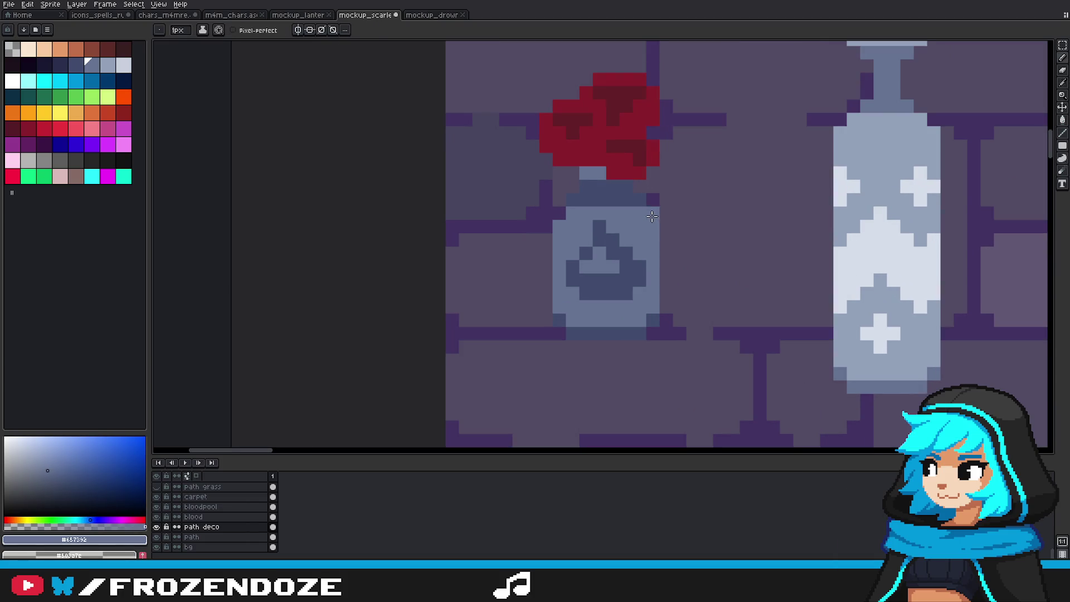
pyautogui.scroll(-3, 566, 217)
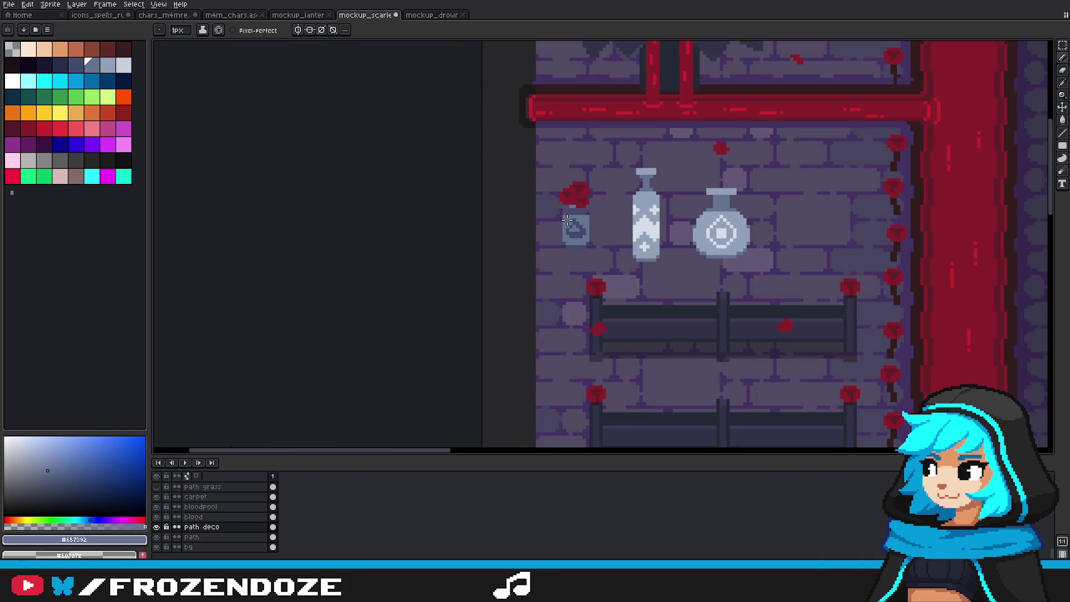
pyautogui.scroll(3, 567, 220)
pyautogui.scroll(-3, 567, 220)
pyautogui.scroll(3, 567, 220)
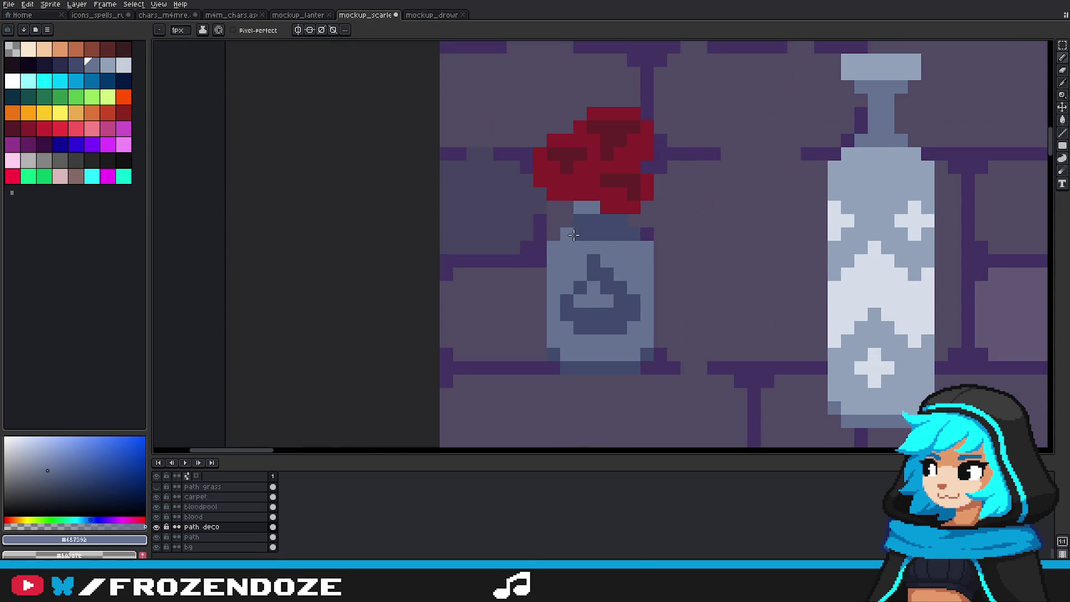
pyautogui.scroll(-3, 637, 240)
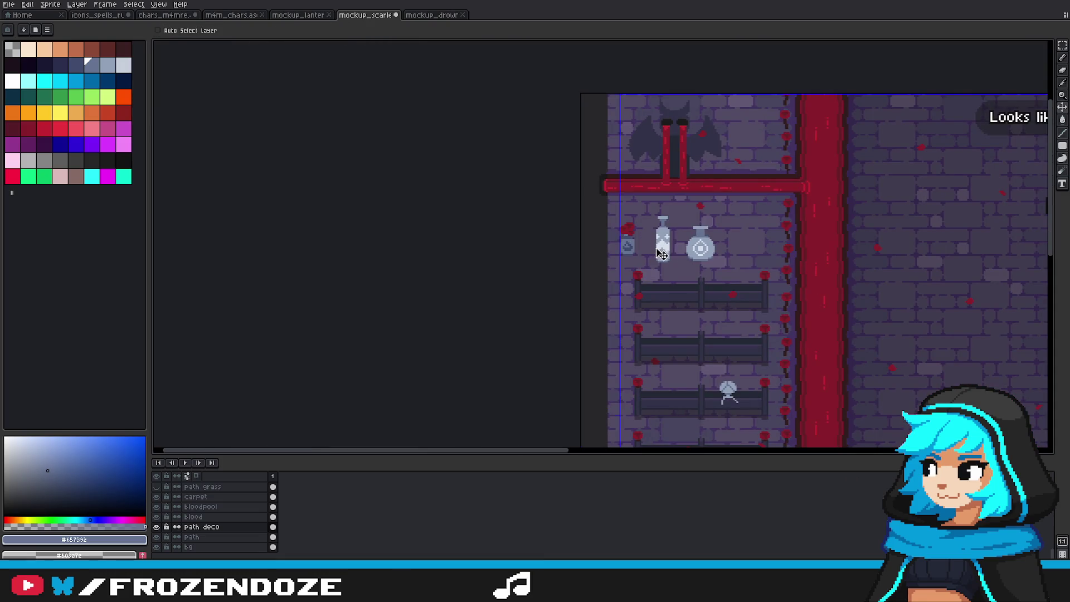
# Step: Erase two stray pixels on the small vase's neck and top-left, and add a light blue pixel
pyautogui.press('ctrl')
pyautogui.scroll(2, 641, 240)
pyautogui.scroll(2, 624, 239)
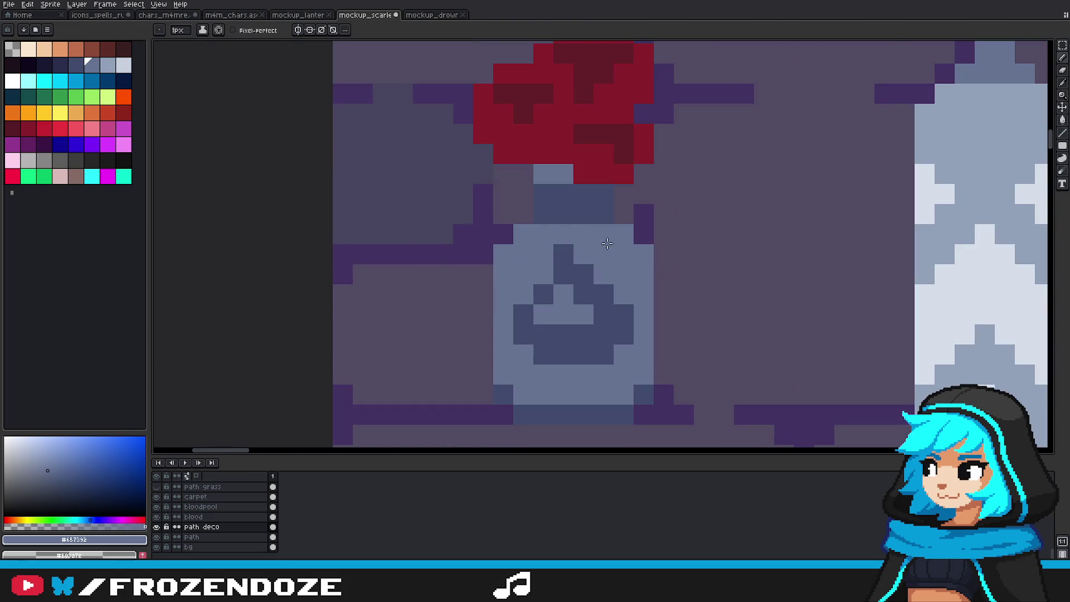
pyautogui.scroll(-3, 607, 245)
pyautogui.press('ctrl')
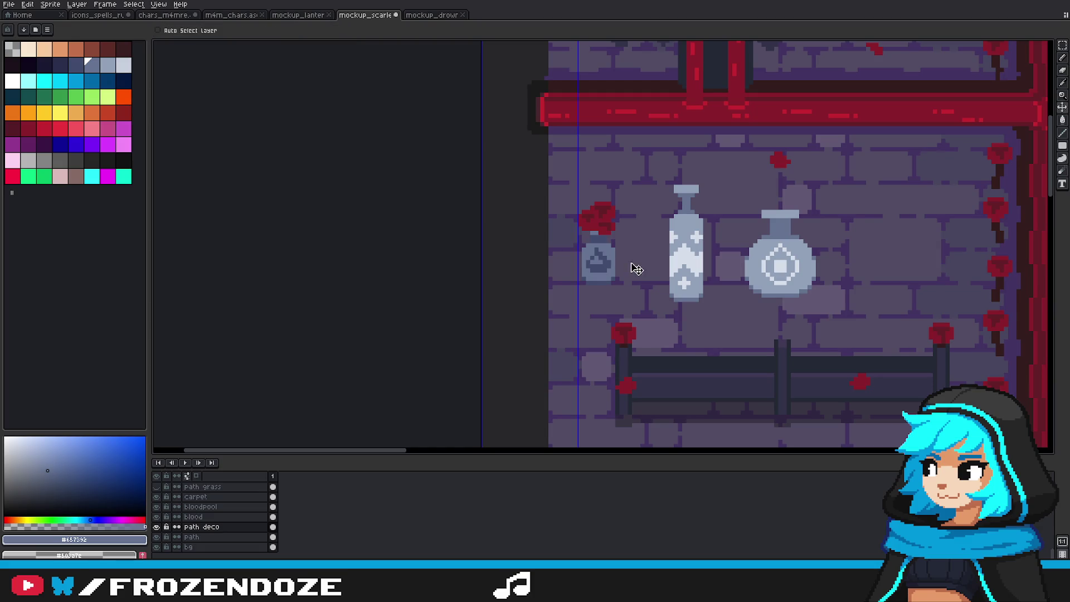
pyautogui.scroll(1, 630, 262)
pyautogui.scroll(2, 595, 254)
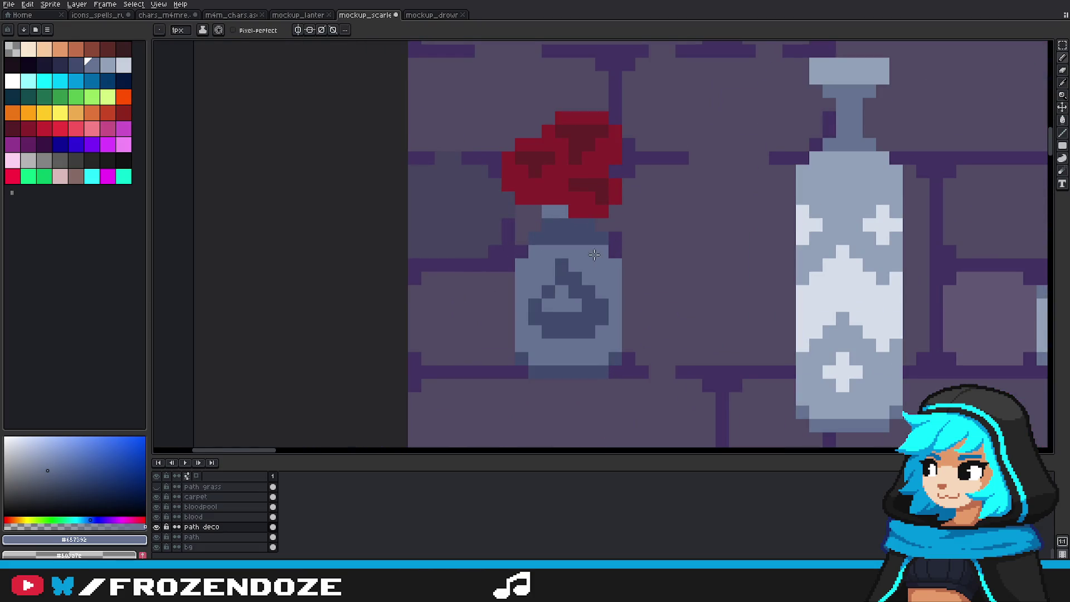
pyautogui.scroll(-3, 616, 253)
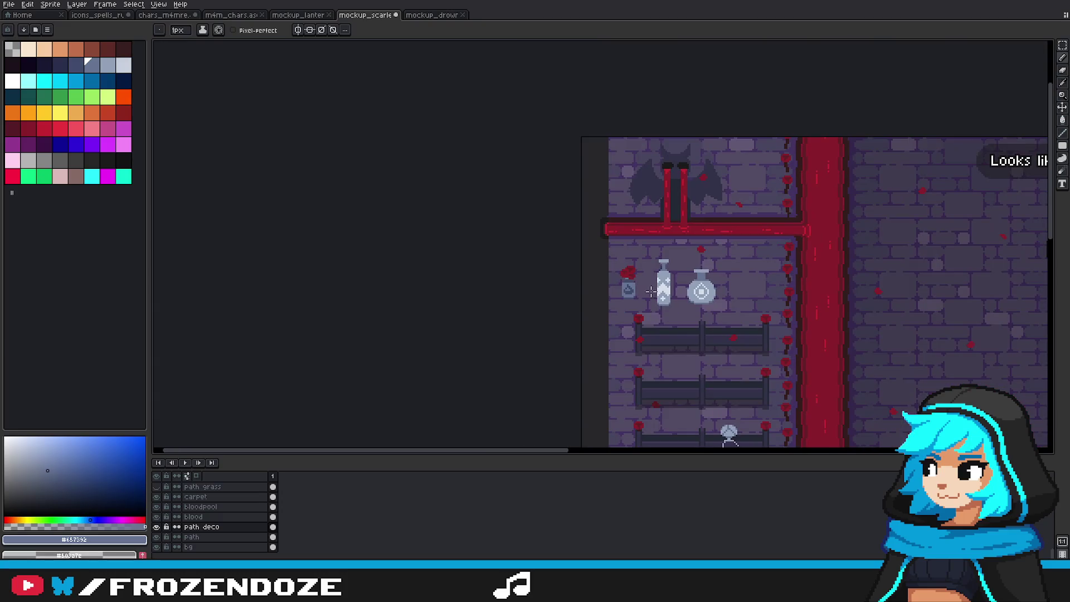
pyautogui.press('ctrl')
pyautogui.scroll(5, 633, 279)
pyautogui.press('ctrl')
pyautogui.rightClick(590, 244)
pyautogui.rightClick(571, 264)
pyautogui.click(602, 224)
# Step: Save the mockup with Ctrl+S
pyautogui.scroll(-5, 658, 249)
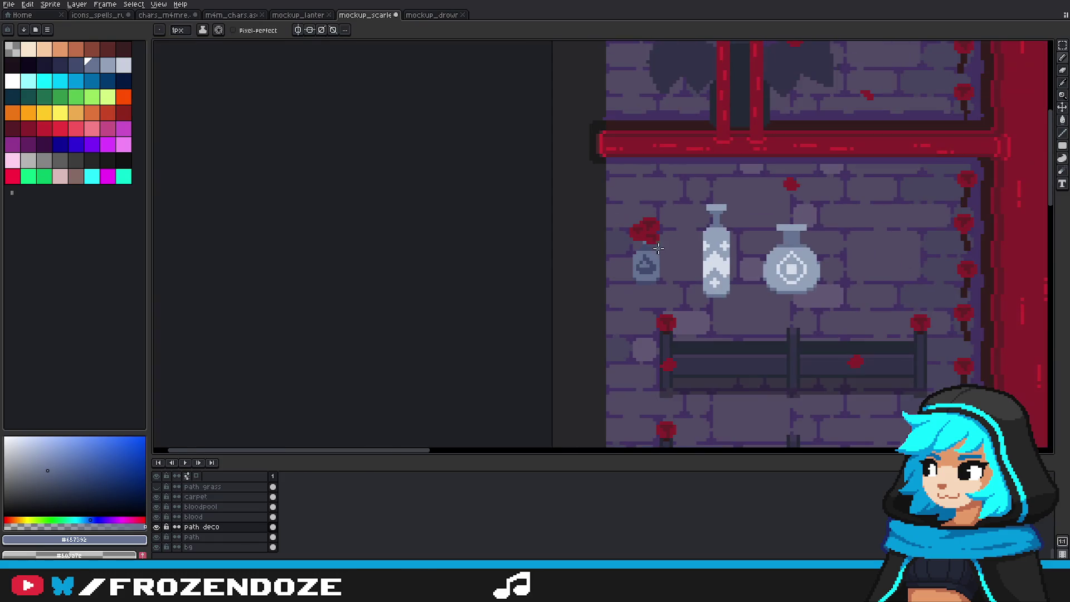
pyautogui.scroll(-1, 669, 253)
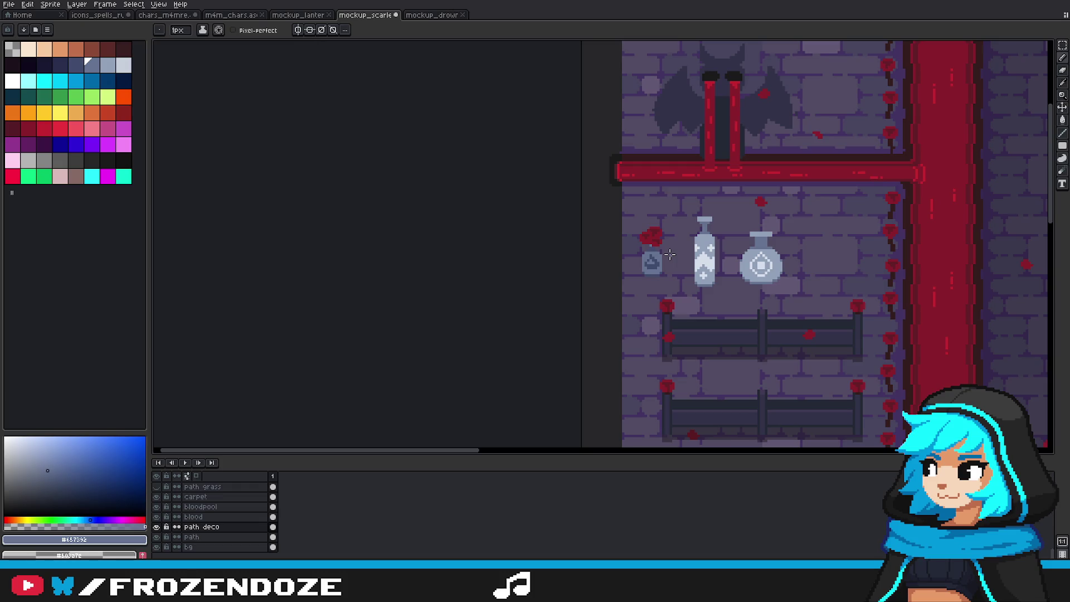
pyautogui.scroll(1, 667, 261)
pyautogui.press('v')
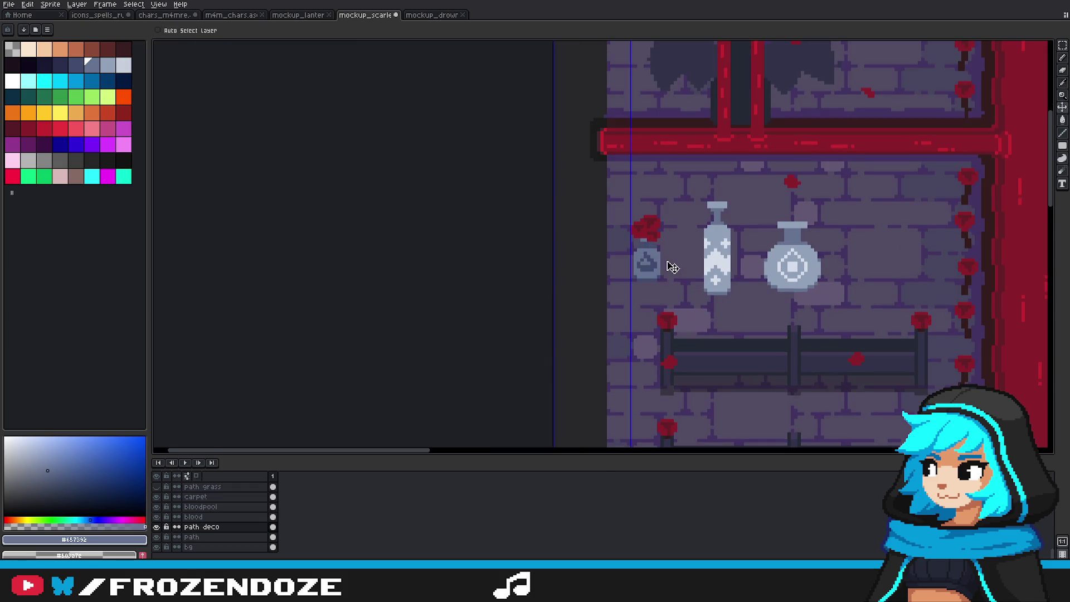
pyautogui.press('b')
pyautogui.scroll(3, 667, 265)
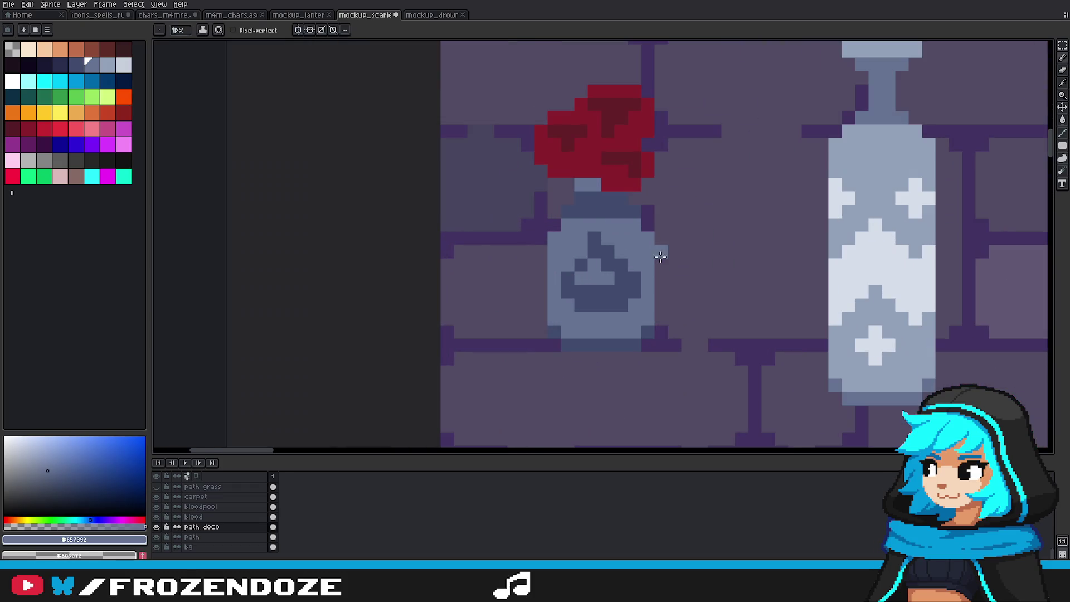
pyautogui.scroll(-2, 587, 225)
pyautogui.scroll(-2, 587, 224)
pyautogui.hotkey('ctrl', 's')
pyautogui.scroll(2, 607, 248)
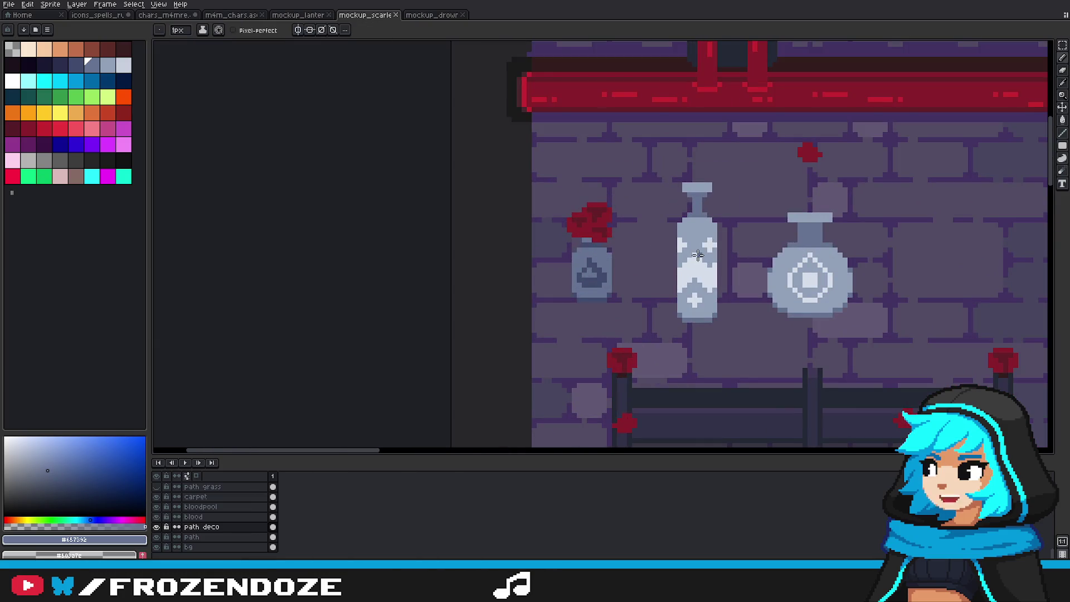
pyautogui.scroll(-2, 643, 265)
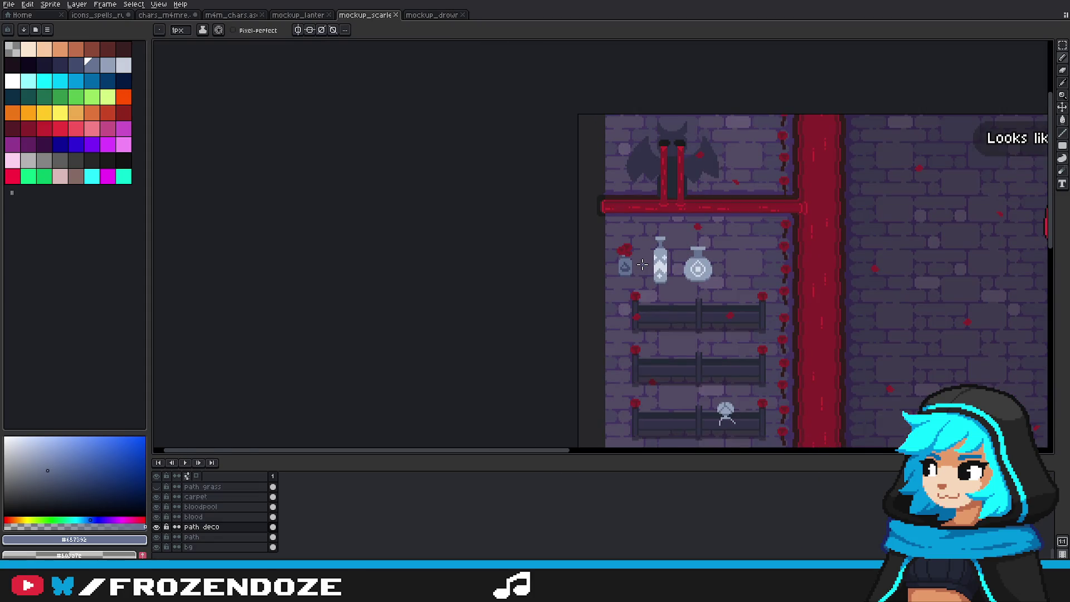
pyautogui.scroll(-2, 643, 264)
pyautogui.scroll(2, 662, 272)
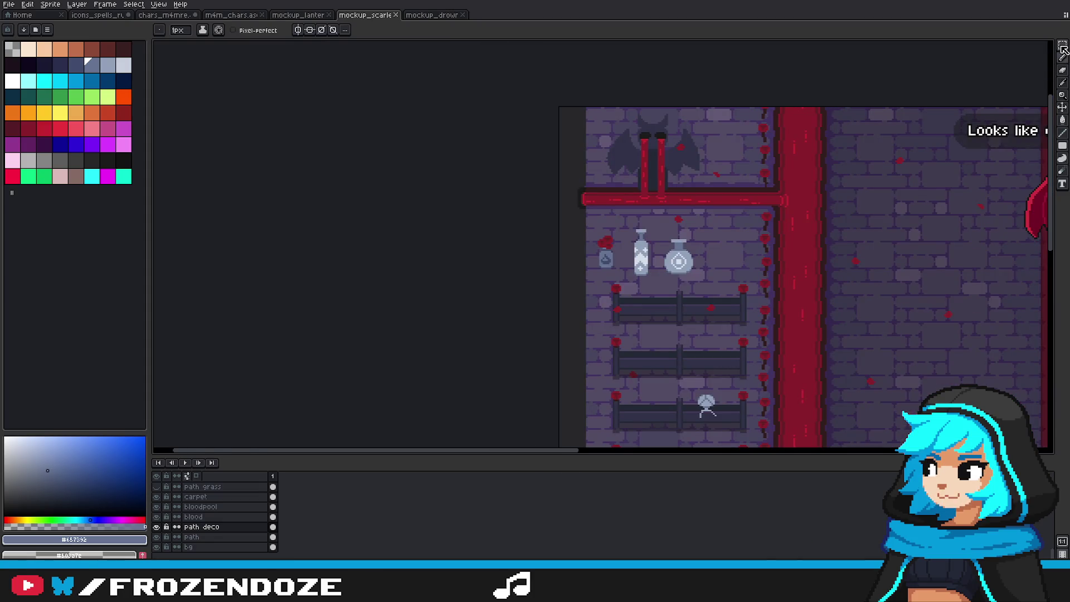
pyautogui.click(1062, 47)
pyautogui.scroll(2, 649, 254)
# Step: Delete the tall bottle and round vase from the wall
pyautogui.moveTo(604, 196); pyautogui.dragTo(747, 316)
pyautogui.press('Delete')
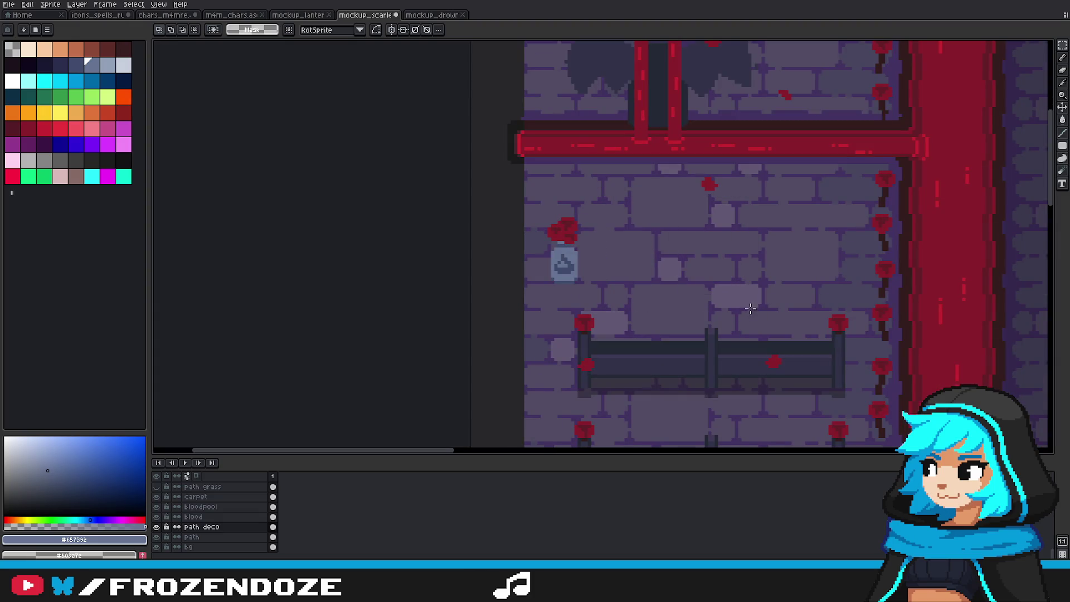
pyautogui.moveTo(697, 272); pyautogui.dragTo(715, 274)
# Step: Try filling the rose vase with darker purple and bench colours, then undo the fill
pyautogui.moveTo(555, 212); pyautogui.dragTo(619, 293)
pyautogui.scroll(-2, 592, 276)
pyautogui.scroll(3, 607, 296)
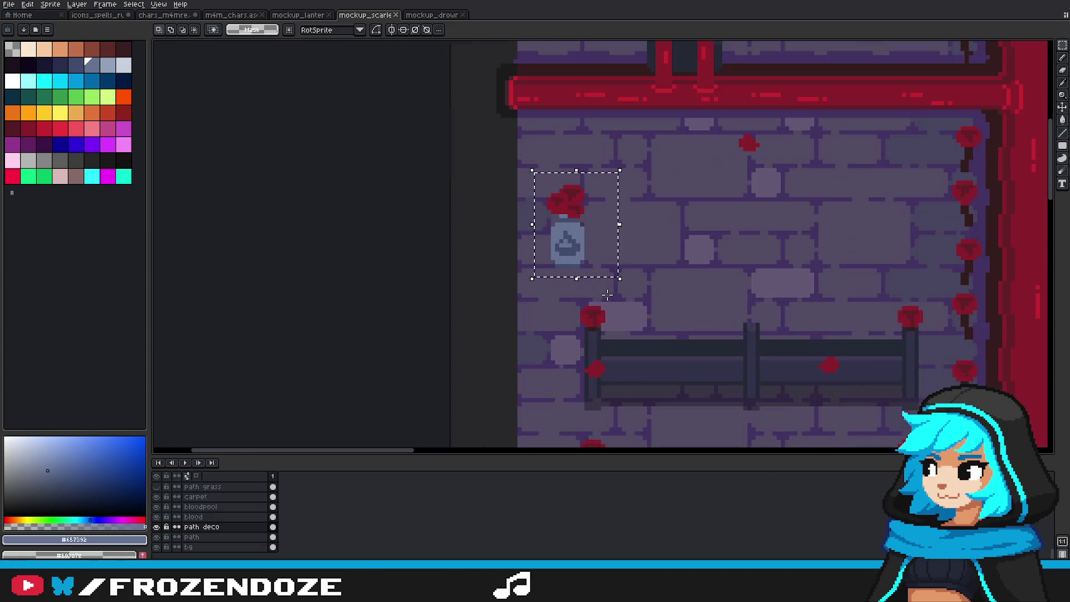
pyautogui.keyDown('alt'); pyautogui.click(648, 366); pyautogui.keyUp('alt')
pyautogui.keyDown('alt'); pyautogui.click(590, 278); pyautogui.keyUp('alt')
pyautogui.scroll(1, 568, 241)
pyautogui.click(582, 245)
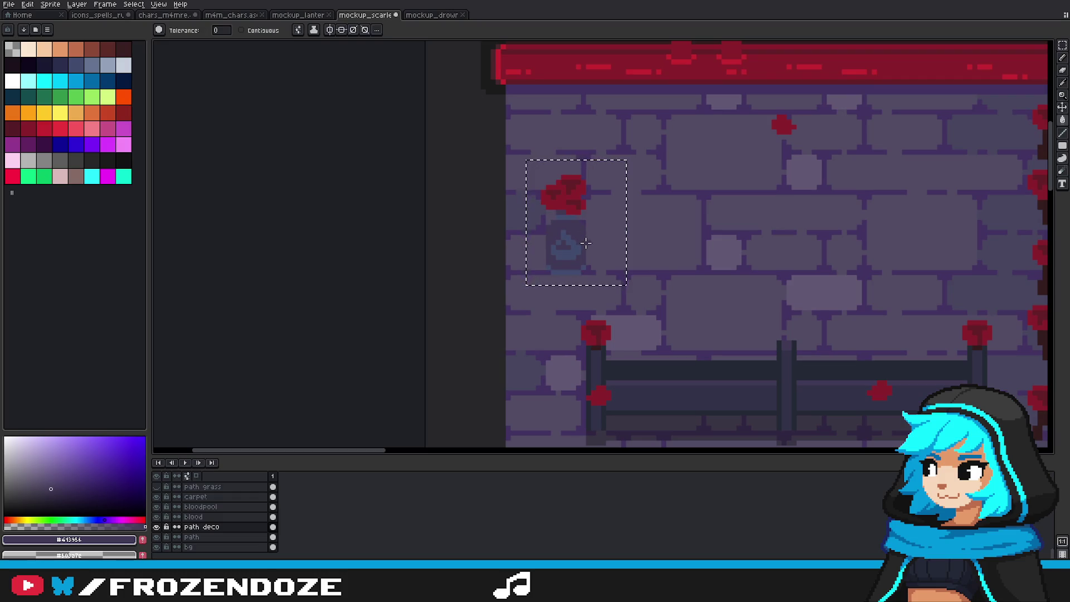
pyautogui.keyDown('alt'); pyautogui.click(641, 376); pyautogui.keyUp('alt')
pyautogui.click(571, 245)
pyautogui.scroll(-2, 594, 260)
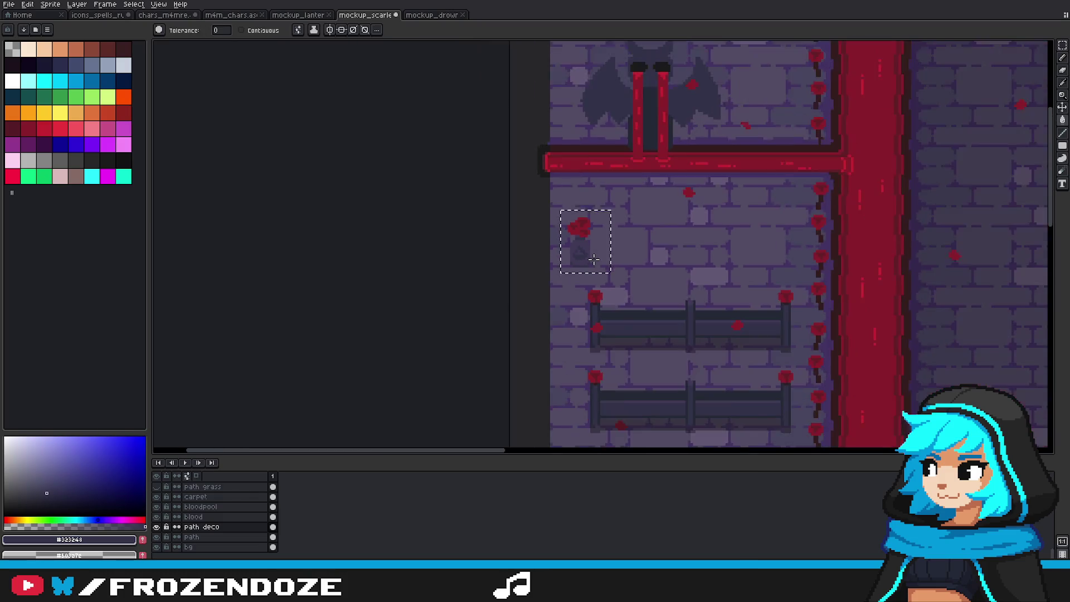
pyautogui.scroll(-2, 594, 259)
pyautogui.scroll(2, 621, 270)
pyautogui.hotkey('ctrl', 'z')
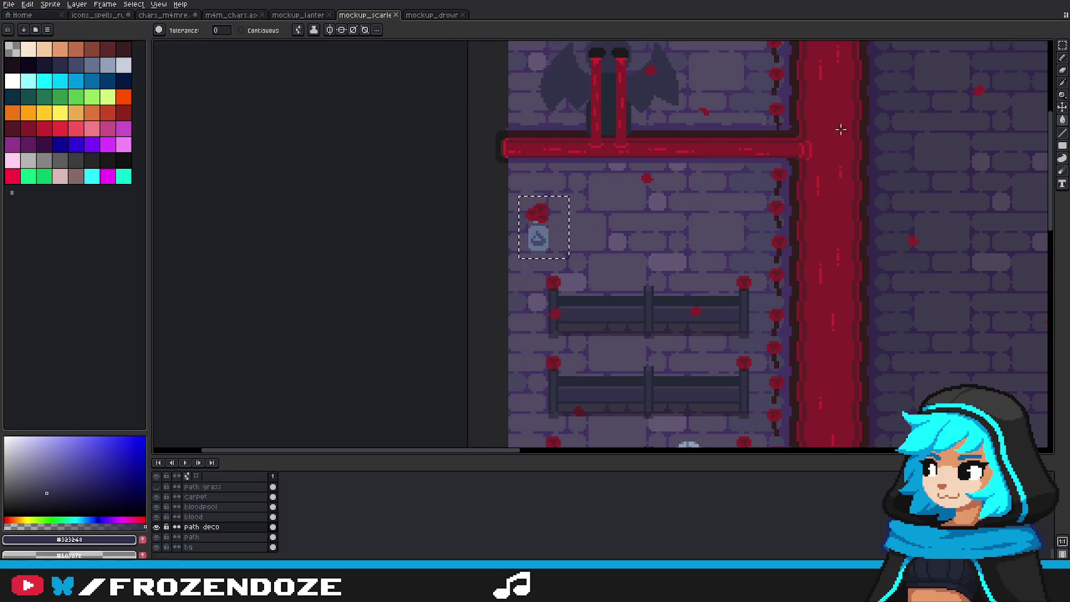
# Step: Move the rose vase to the wall's left edge below the red beam
pyautogui.press('m')
pyautogui.click(549, 225)
pyautogui.moveTo(514, 190)
pyautogui.mouseDown()
pyautogui.moveTo(574, 262)
pyautogui.moveTo(664, 267)
pyautogui.moveTo(552, 365)
pyautogui.moveTo(583, 360)
pyautogui.moveTo(591, 260)
pyautogui.moveTo(444, 45)
pyautogui.mouseUp()
pyautogui.scroll(-3, 574, 259)
pyautogui.scroll(3, 583, 360)
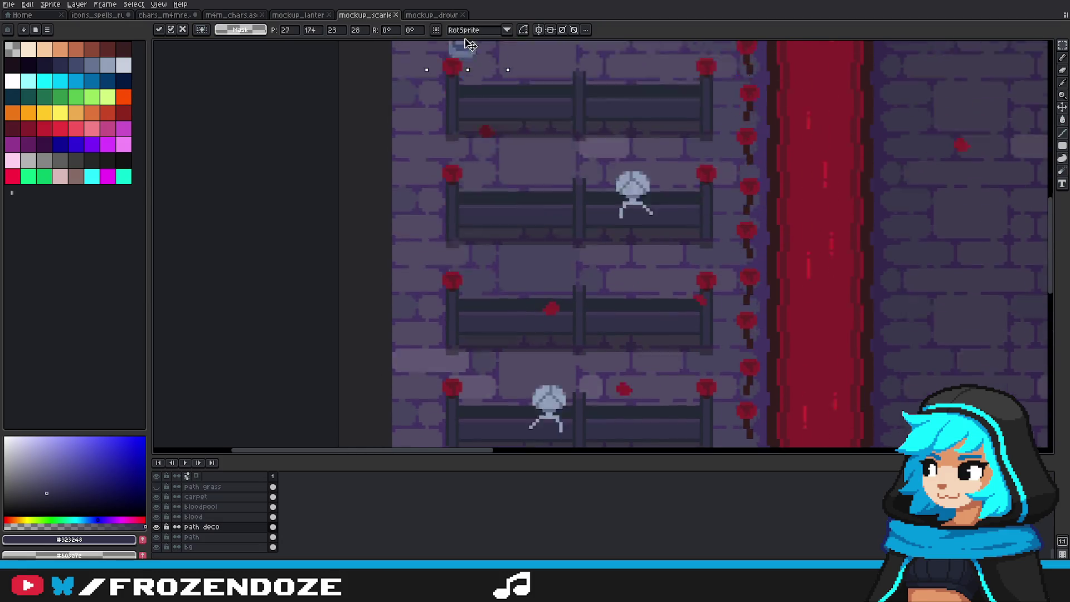
pyautogui.moveTo(444, 45)
pyautogui.mouseDown()
pyautogui.moveTo(461, 270)
pyautogui.moveTo(782, 231)
pyautogui.moveTo(428, 230)
pyautogui.mouseUp()
pyautogui.click(685, 262)
# Step: Delete the upper roses by the red pillar and stamp two stacked rose-vase copies there
pyautogui.moveTo(725, 169); pyautogui.dragTo(757, 305)
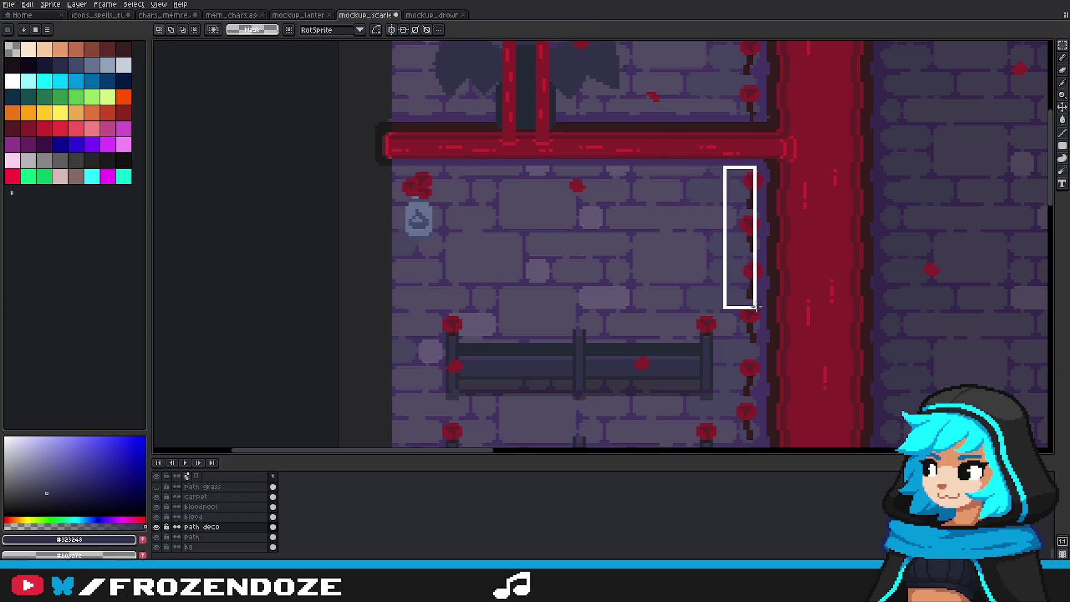
pyautogui.press('Delete')
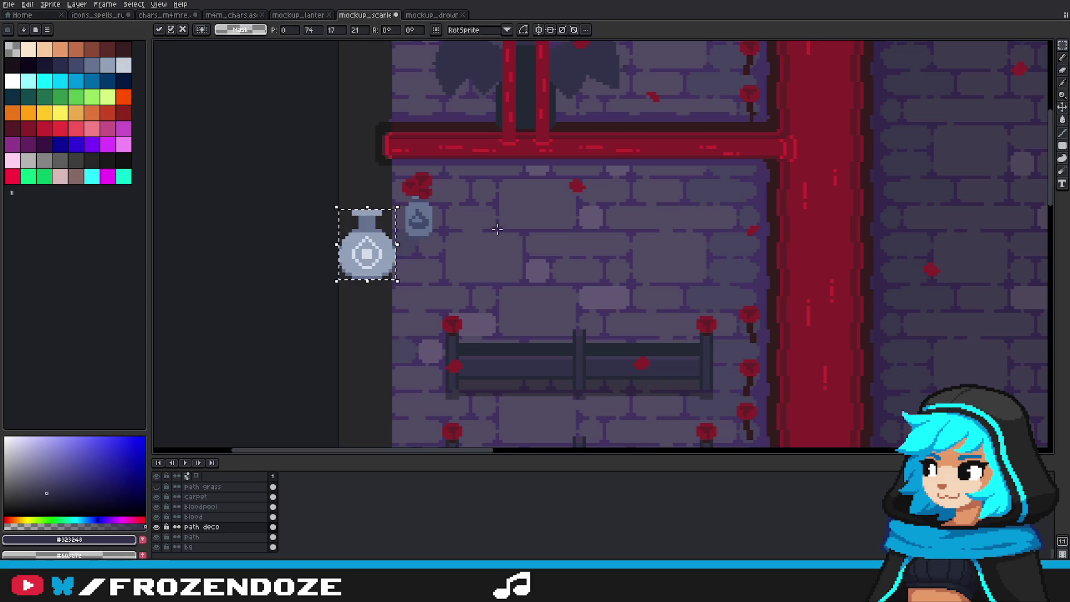
pyautogui.moveTo(455, 248); pyautogui.dragTo(398, 168)
pyautogui.keyDown('ctrl'); pyautogui.moveTo(423, 217); pyautogui.dragTo(747, 215); pyautogui.keyUp('ctrl')
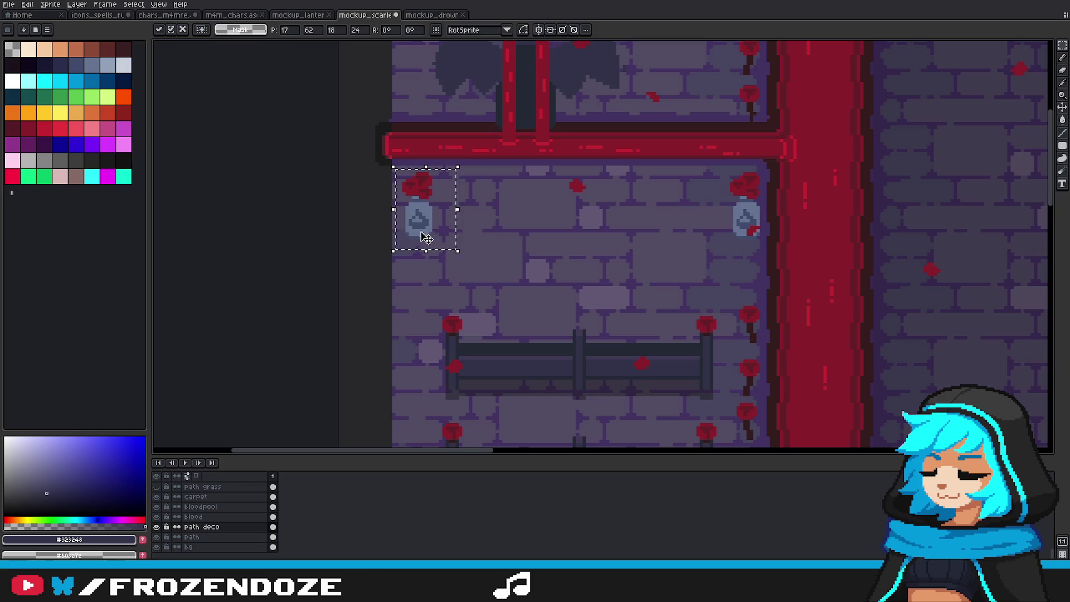
pyautogui.keyDown('ctrl'); pyautogui.moveTo(747, 221); pyautogui.dragTo(749, 311); pyautogui.keyUp('ctrl')
pyautogui.hotkey('ctrl', 'd')
pyautogui.press('b')
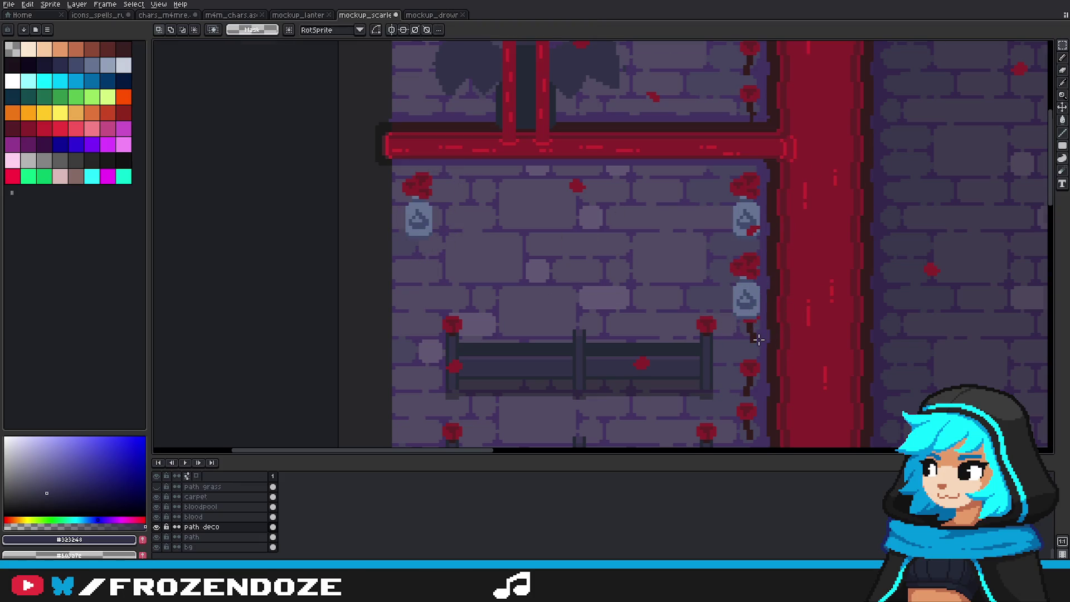
pyautogui.scroll(3, 750, 313)
pyautogui.scroll(3, 750, 312)
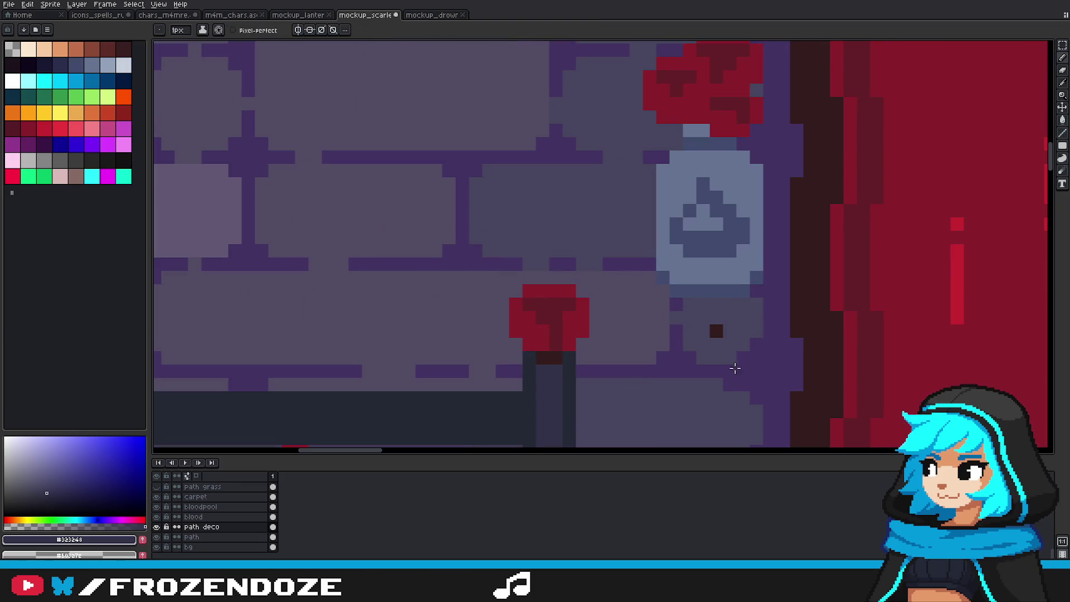
pyautogui.scroll(-2, 736, 352)
pyautogui.scroll(-2, 744, 340)
pyautogui.scroll(-1, 749, 335)
pyautogui.moveTo(749, 334); pyautogui.dragTo(670, 259)
pyautogui.press('v')
pyautogui.hotkey('ctrl', 'z')
pyautogui.press('b')
pyautogui.scroll(1, 575, 222)
pyautogui.scroll(2, 575, 222)
pyautogui.scroll(-3, 575, 222)
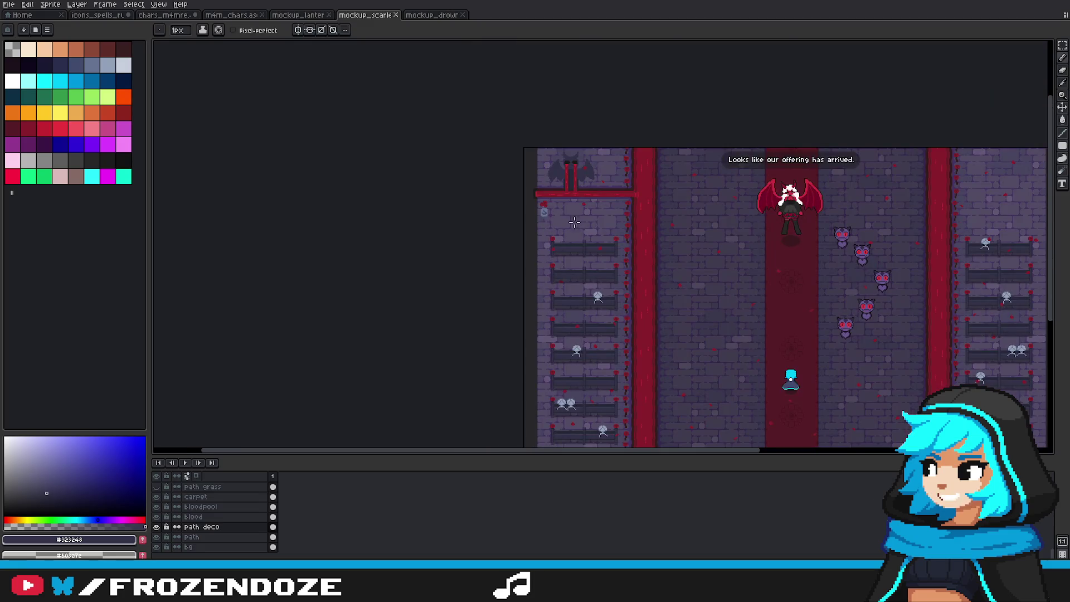
pyautogui.scroll(2, 575, 222)
pyautogui.scroll(-1, 654, 240)
pyautogui.scroll(-2, 645, 383)
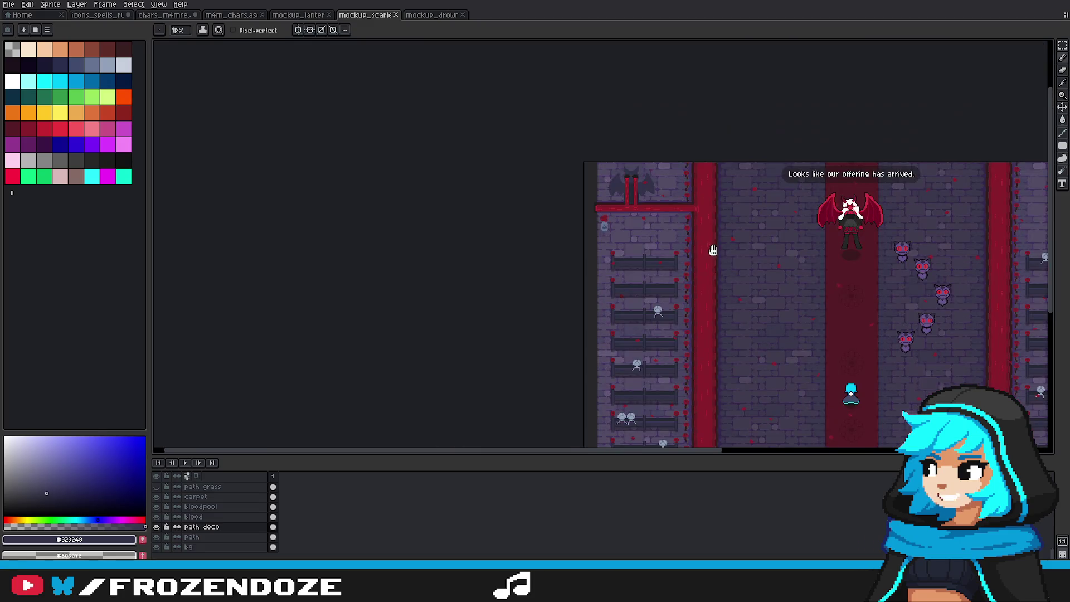
pyautogui.click(1063, 45)
pyautogui.hscroll(1, 734, 191)
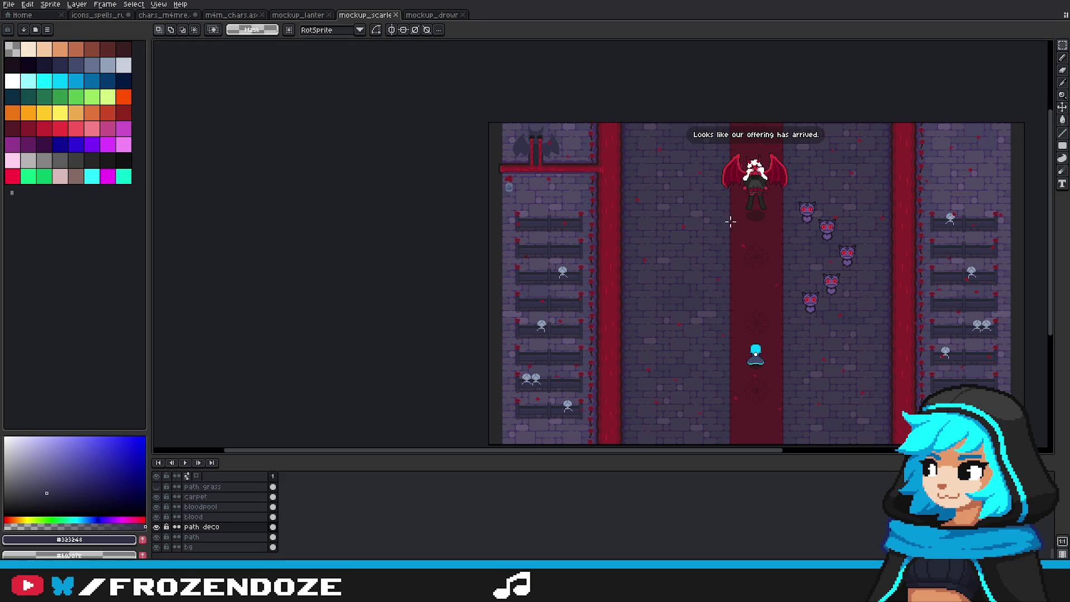
pyautogui.hscroll(5, 948, 214)
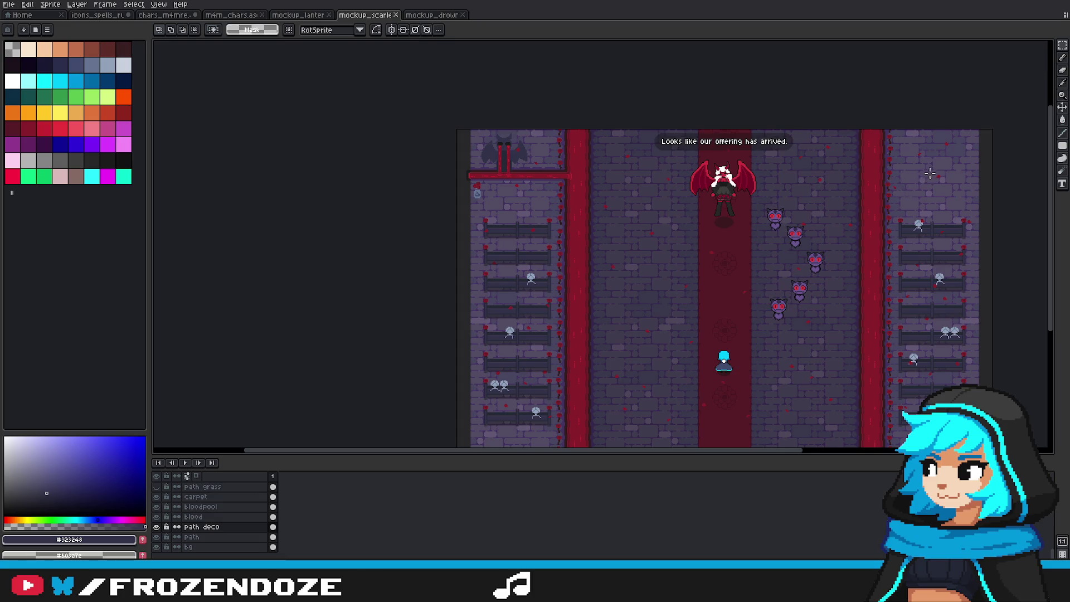
pyautogui.moveTo(930, 173); pyautogui.dragTo(894, 195)
# Step: Sample the pillar's dark red as the pencil colour and show the grid
pyautogui.press('b')
pyautogui.keyDown('alt'); pyautogui.click(842, 200); pyautogui.keyUp('alt')
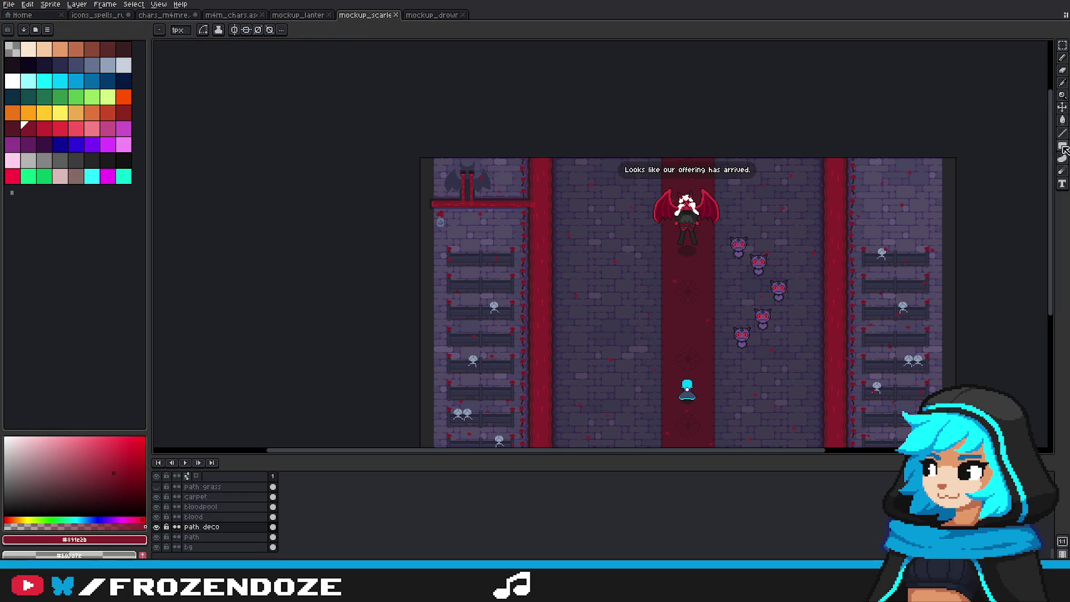
pyautogui.scroll(3, 956, 165)
pyautogui.hotkey('ctrl', "'")
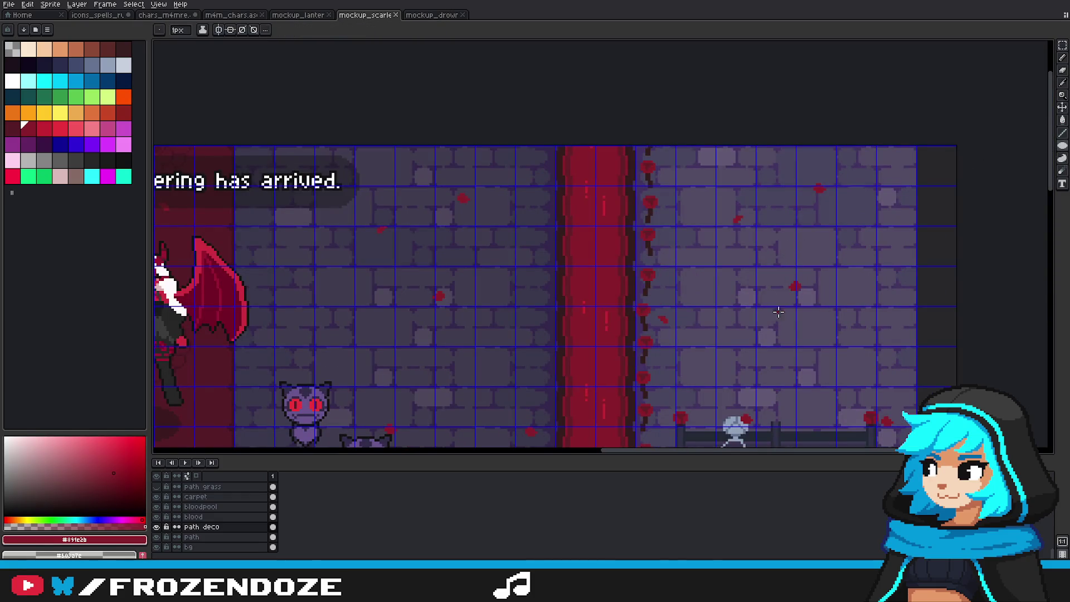
pyautogui.scroll(1, 794, 272)
# Step: Outline a large circle right of the pillar and fill it solid red
pyautogui.moveTo(795, 265); pyautogui.dragTo(765, 284)
pyautogui.moveTo(902, 160); pyautogui.dragTo(693, 370)
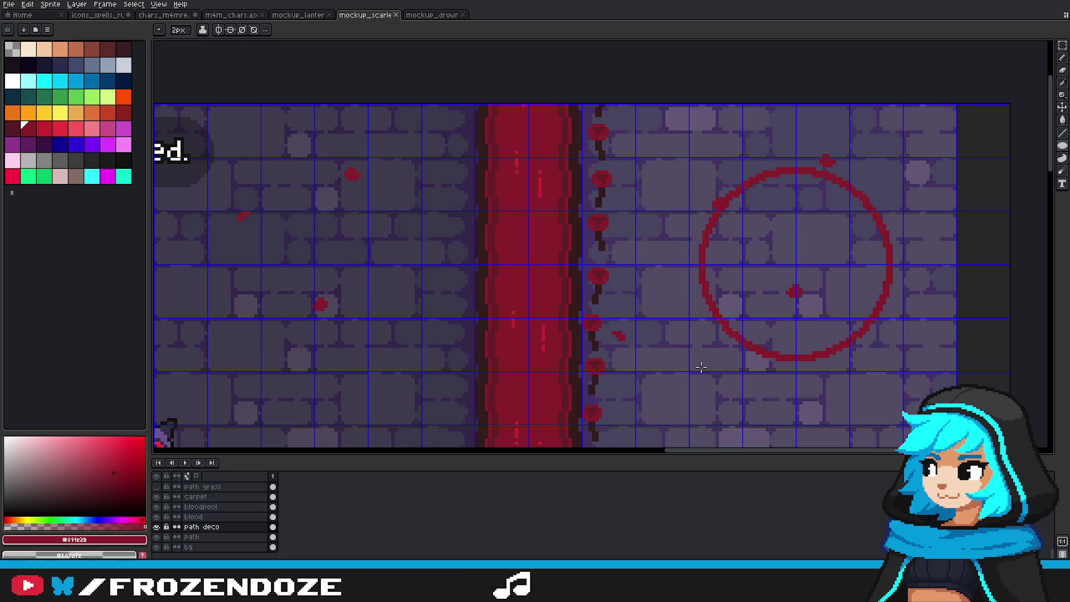
pyautogui.press('g')
pyautogui.click(820, 286)
pyautogui.scroll(-3, 860, 303)
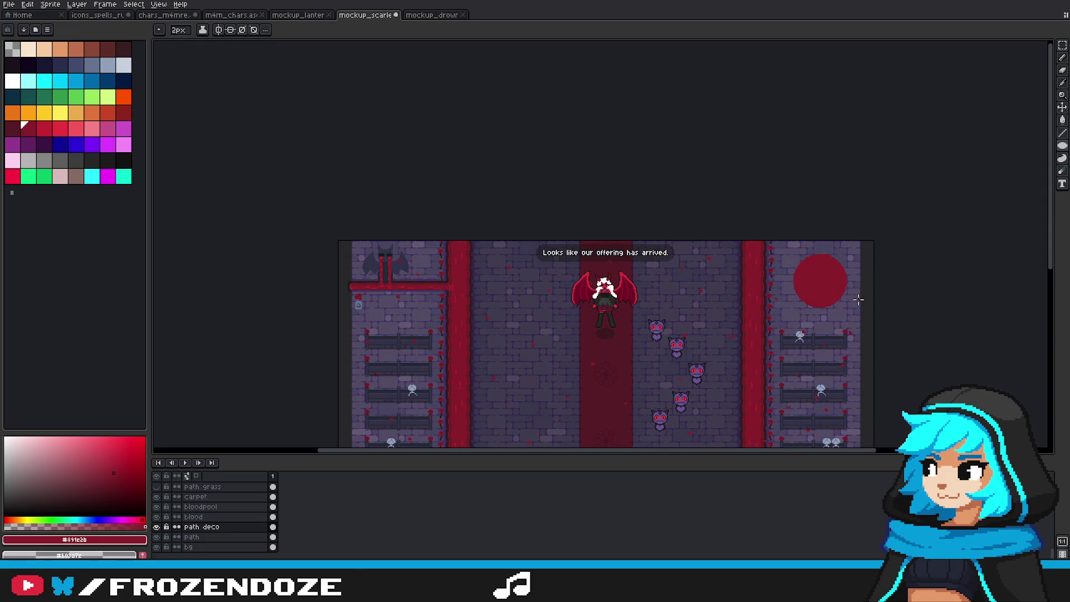
pyautogui.scroll(2, 856, 310)
pyautogui.press('b')
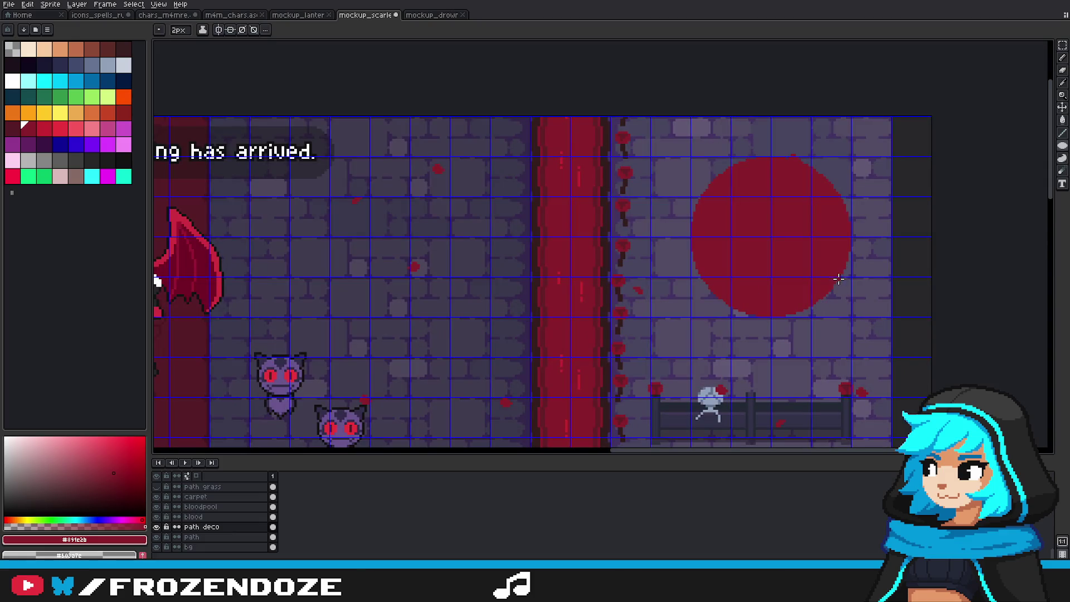
pyautogui.scroll(1, 825, 259)
# Step: Undo the red circle and redraw a large filled red circle on the right wall
pyautogui.hotkey('ctrl', 'z')
pyautogui.hotkey('ctrl', 'z')
pyautogui.press('v')
pyautogui.hotkey('ctrl', 'y')
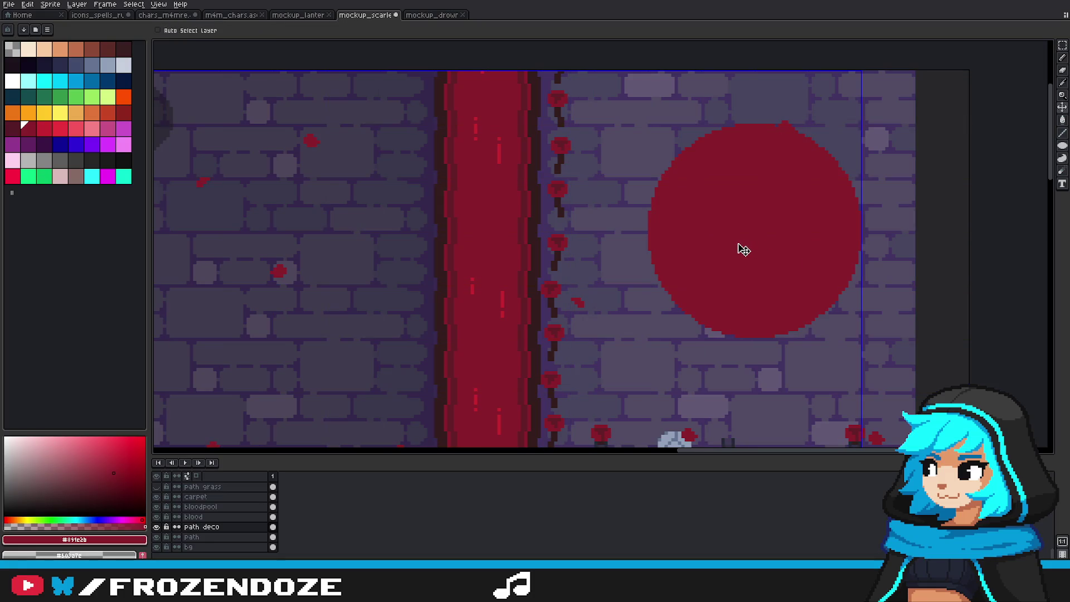
pyautogui.hotkey('ctrl', 'z')
pyautogui.press('b')
pyautogui.scroll(1, 730, 236)
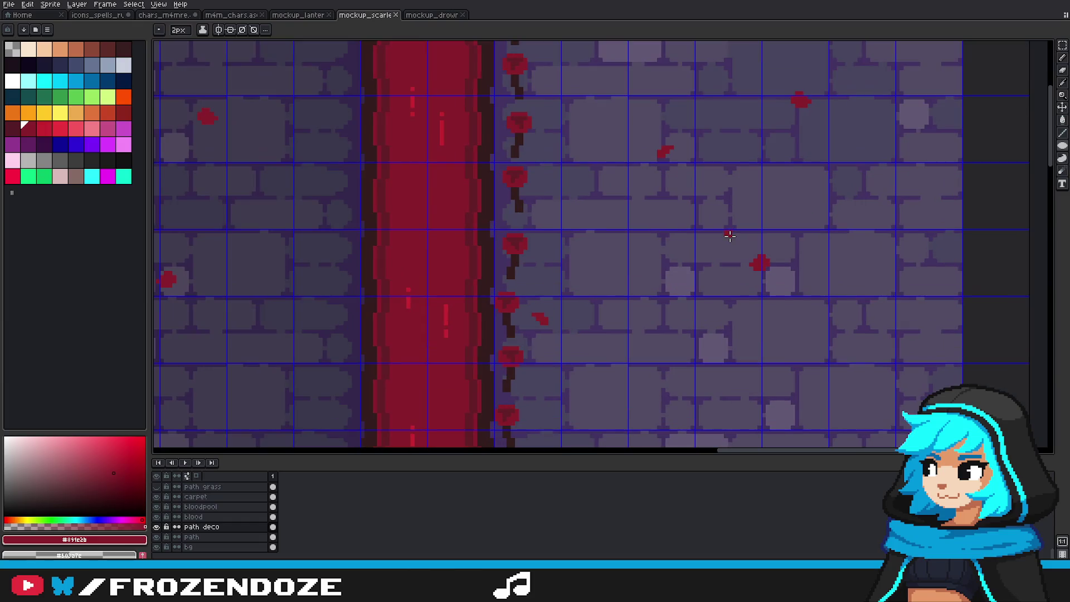
pyautogui.moveTo(730, 230); pyautogui.dragTo(551, 393)
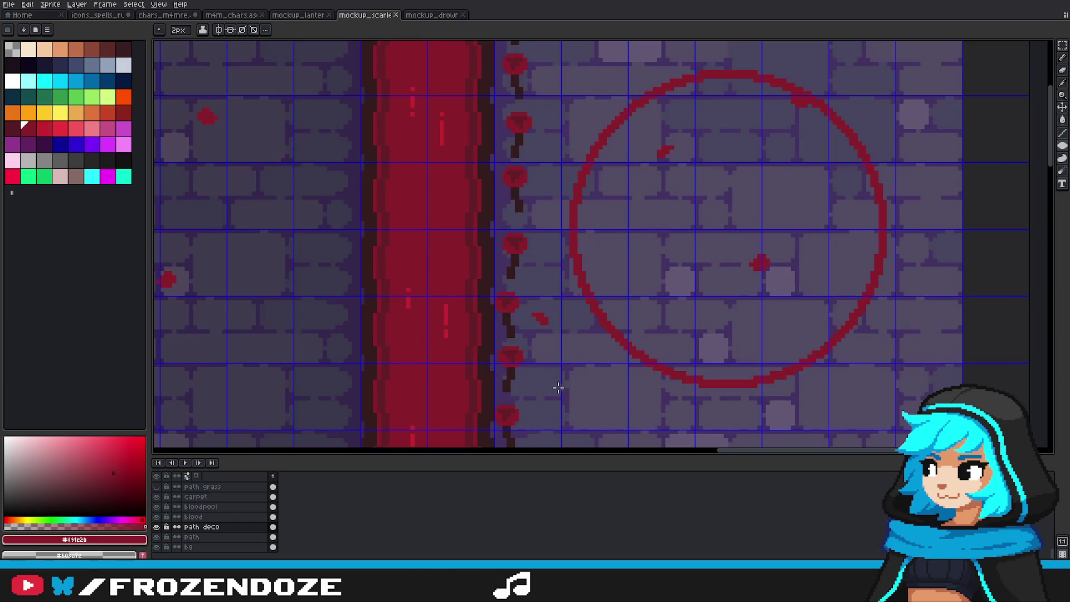
pyautogui.scroll(-3, 736, 289)
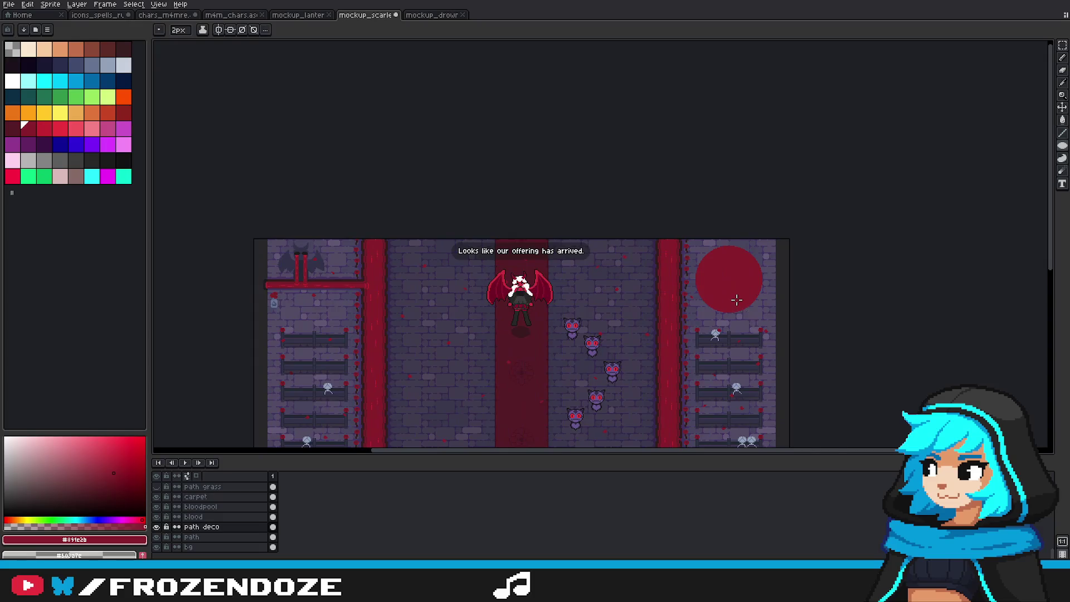
pyautogui.scroll(2, 741, 295)
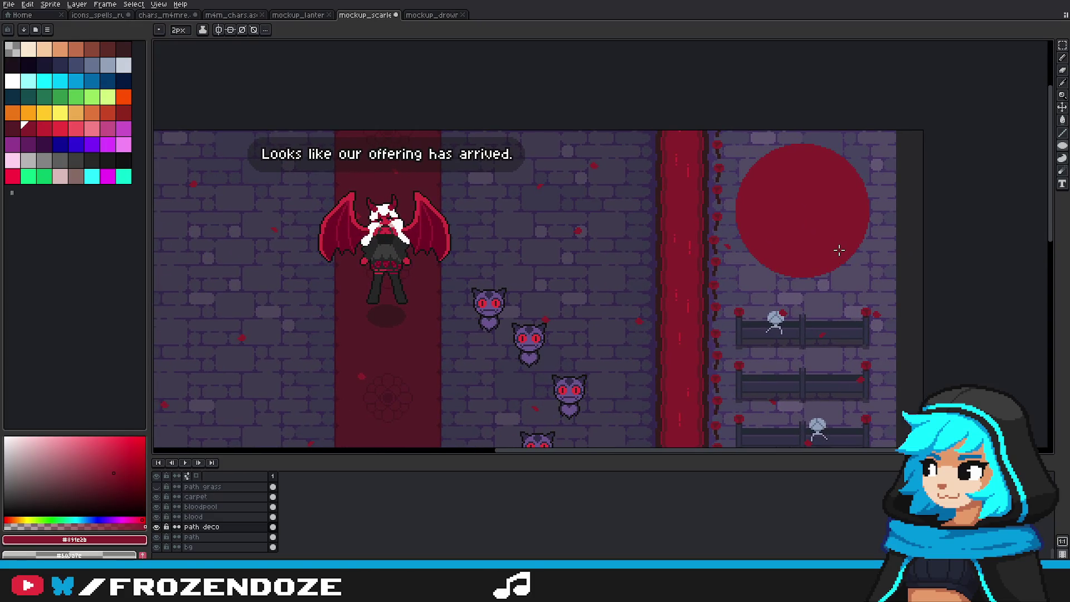
pyautogui.scroll(-1, 839, 251)
pyautogui.scroll(-1, 836, 248)
pyautogui.scroll(4, 832, 239)
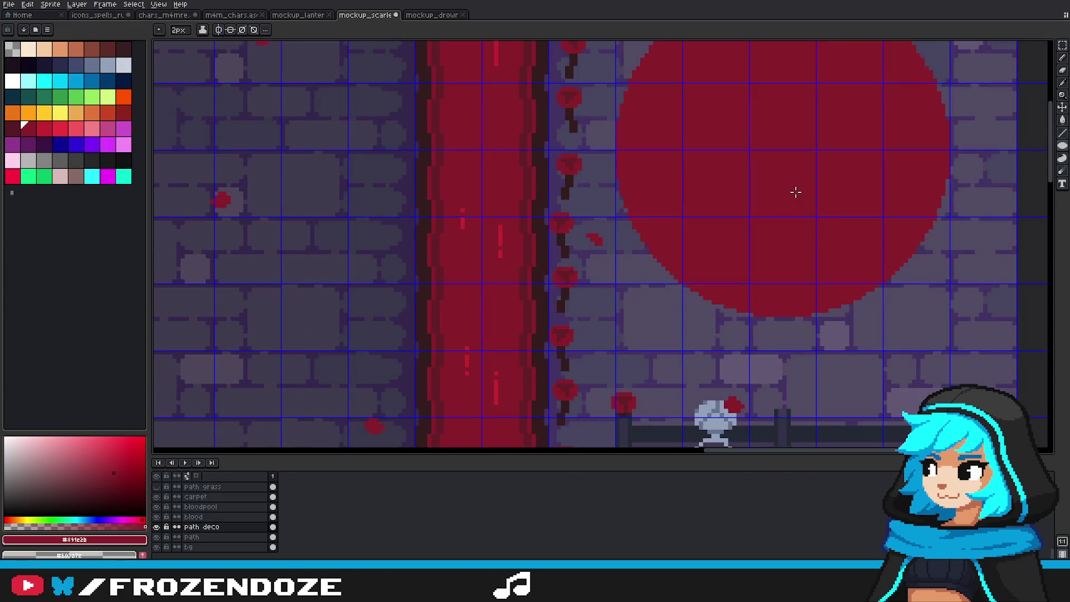
pyautogui.scroll(2, 791, 206)
# Step: Undo it and draw the final large solid red circle on the right wall, enlarging it to size
pyautogui.hotkey('ctrl', 'z')
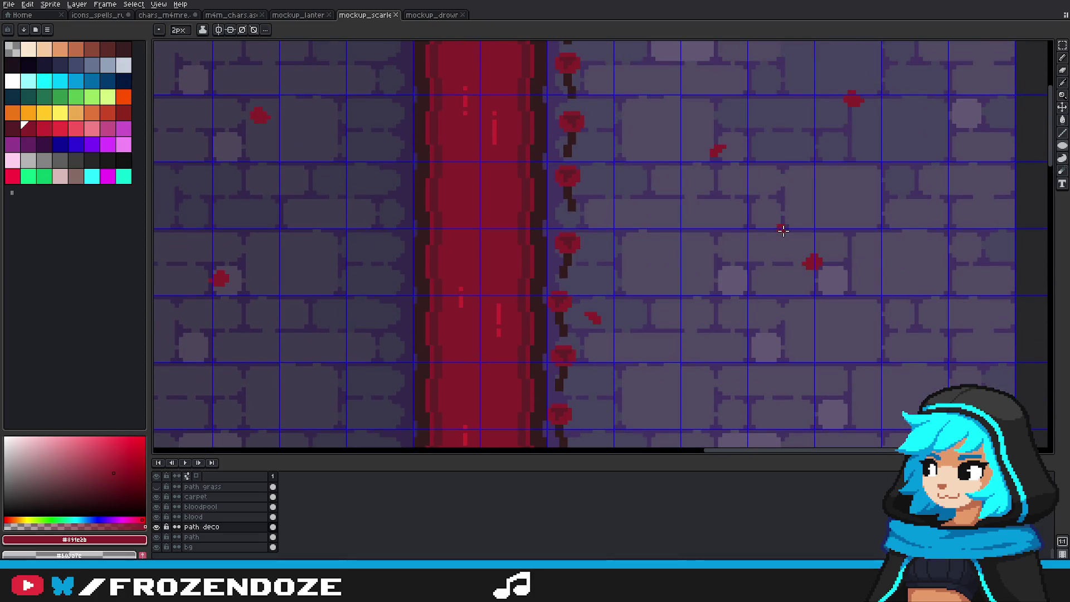
pyautogui.scroll(1, 784, 230)
pyautogui.scroll(2, 785, 229)
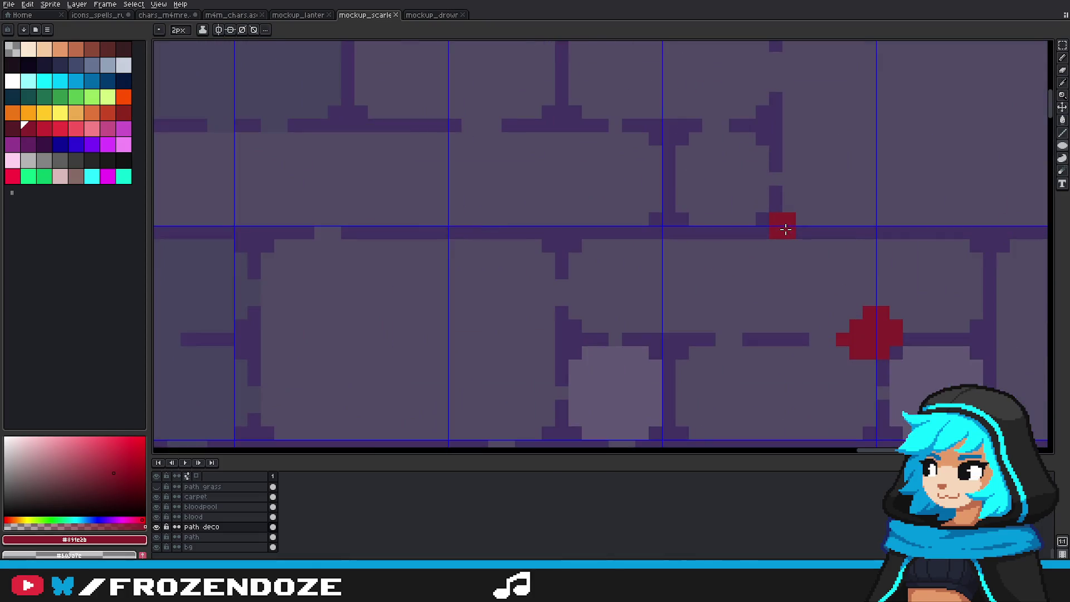
pyautogui.scroll(-4, 780, 228)
pyautogui.scroll(1, 785, 228)
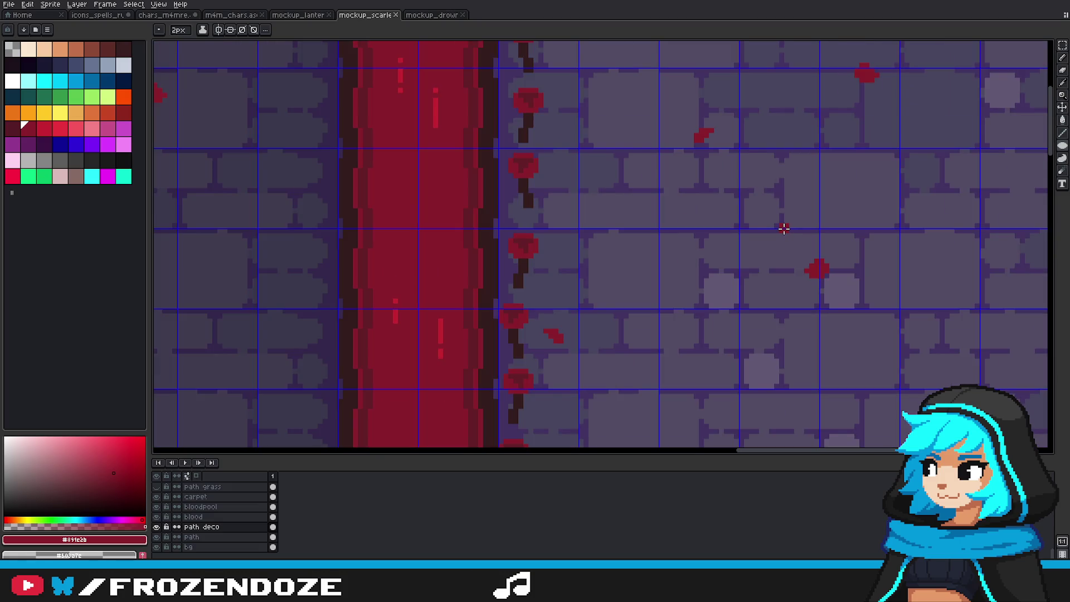
pyautogui.scroll(-2, 784, 229)
pyautogui.scroll(3, 784, 229)
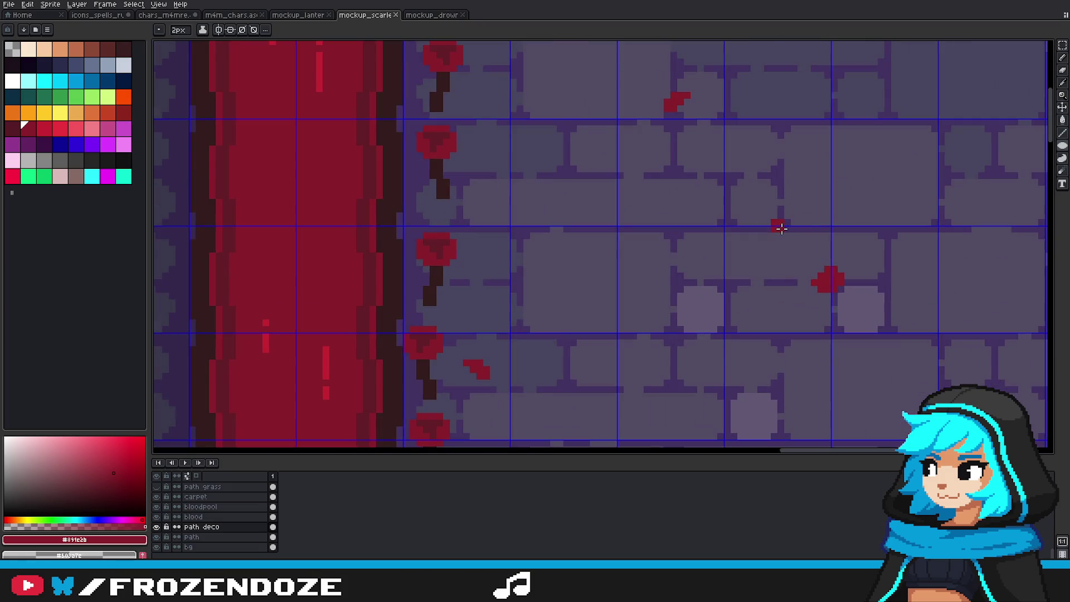
pyautogui.scroll(-2, 781, 228)
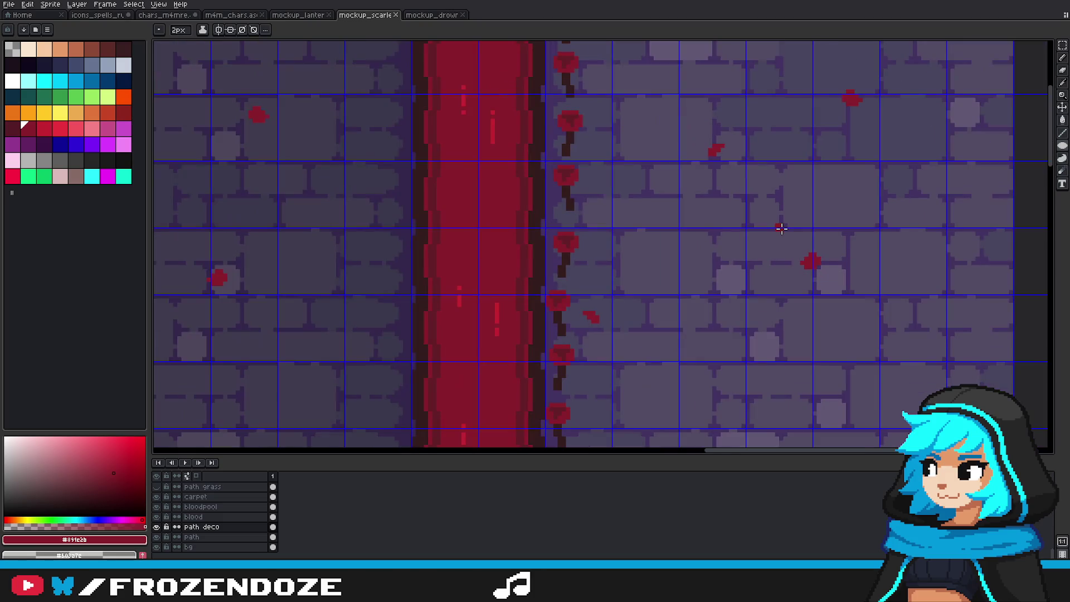
pyautogui.moveTo(785, 228); pyautogui.dragTo(684, 324)
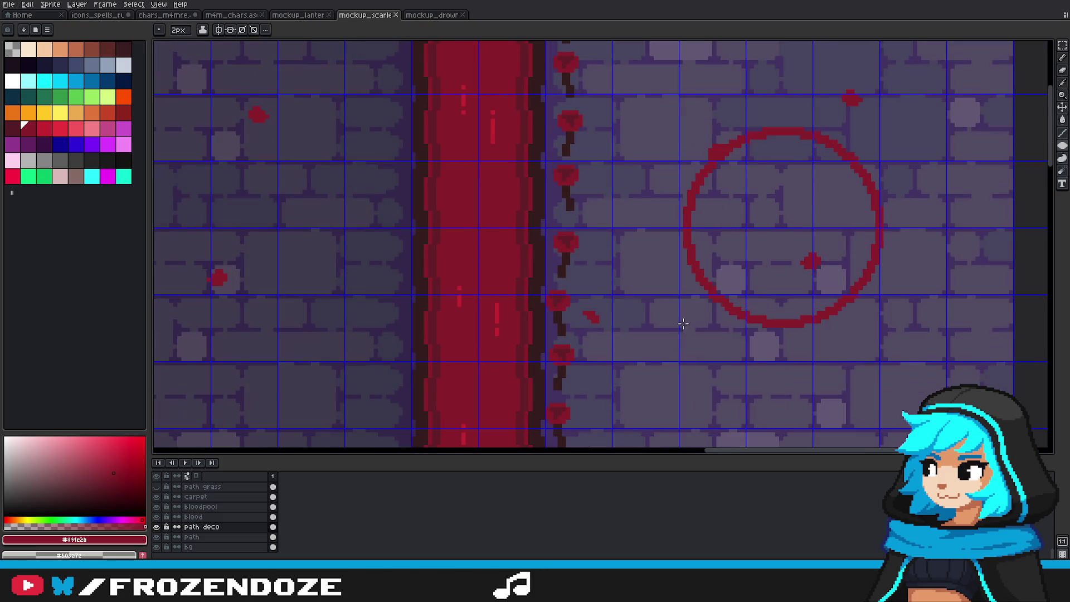
pyautogui.moveTo(673, 325); pyautogui.dragTo(621, 360)
pyautogui.scroll(-1, 832, 258)
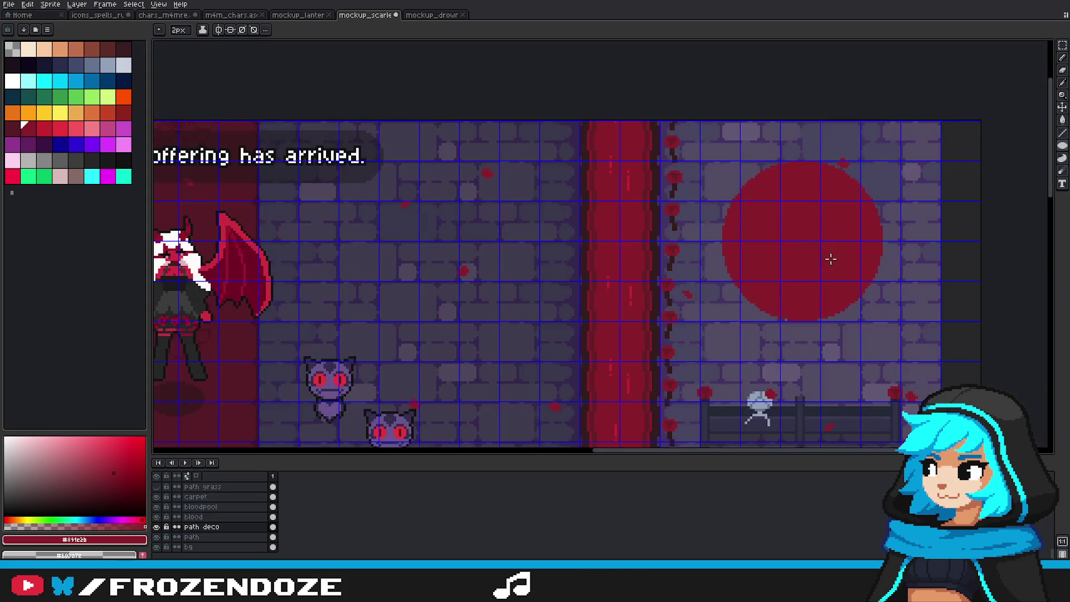
pyautogui.scroll(-3, 831, 260)
pyautogui.scroll(2, 831, 258)
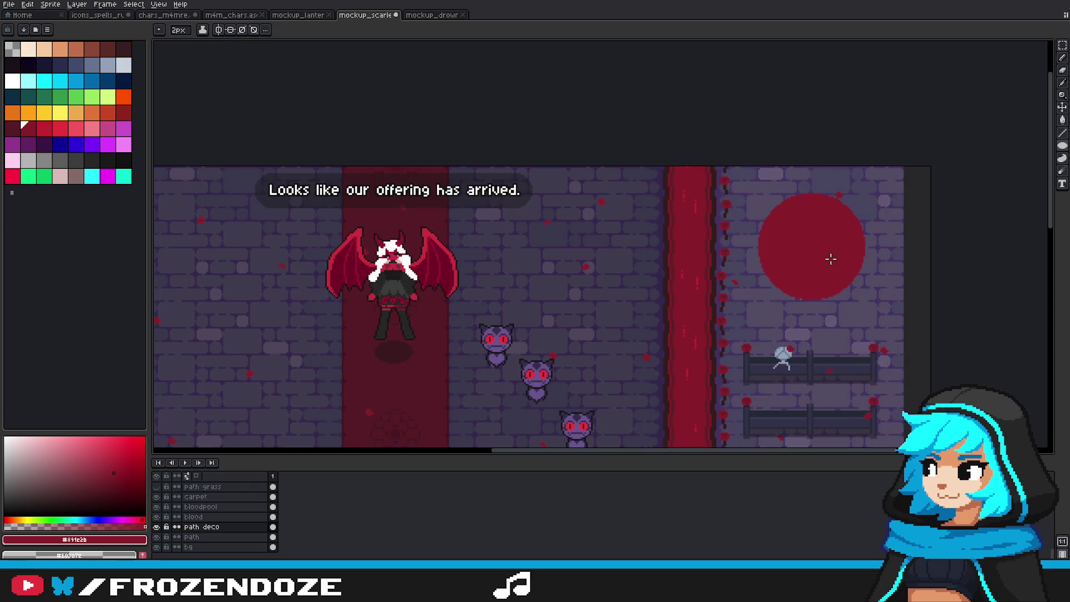
pyautogui.scroll(1, 832, 244)
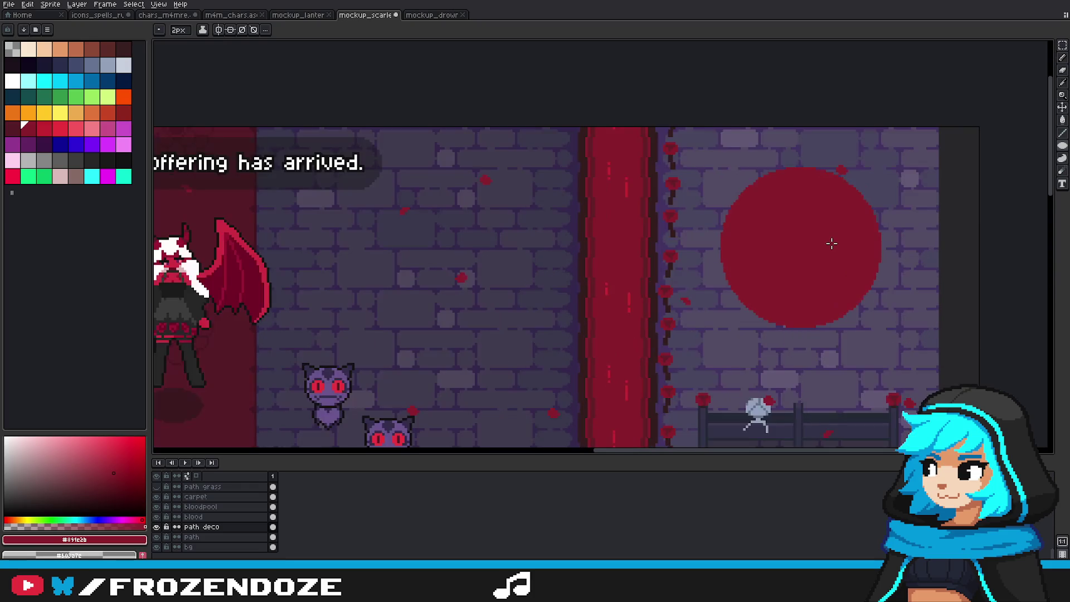
pyautogui.click(1062, 45)
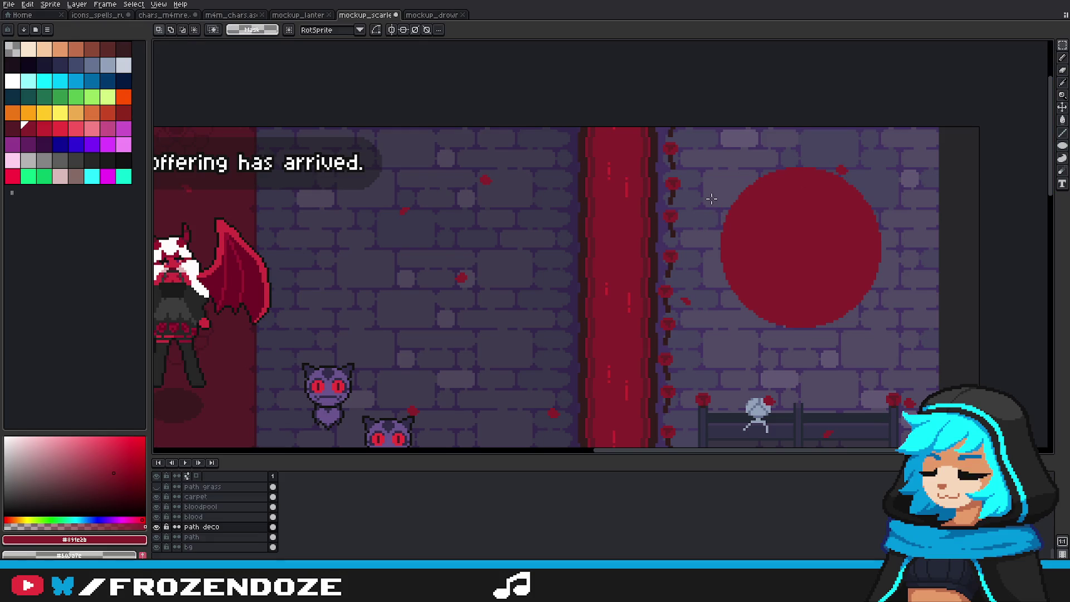
# Step: Select the area around the red disc and try a dark brown fill, then undo it
pyautogui.moveTo(702, 149); pyautogui.dragTo(890, 337)
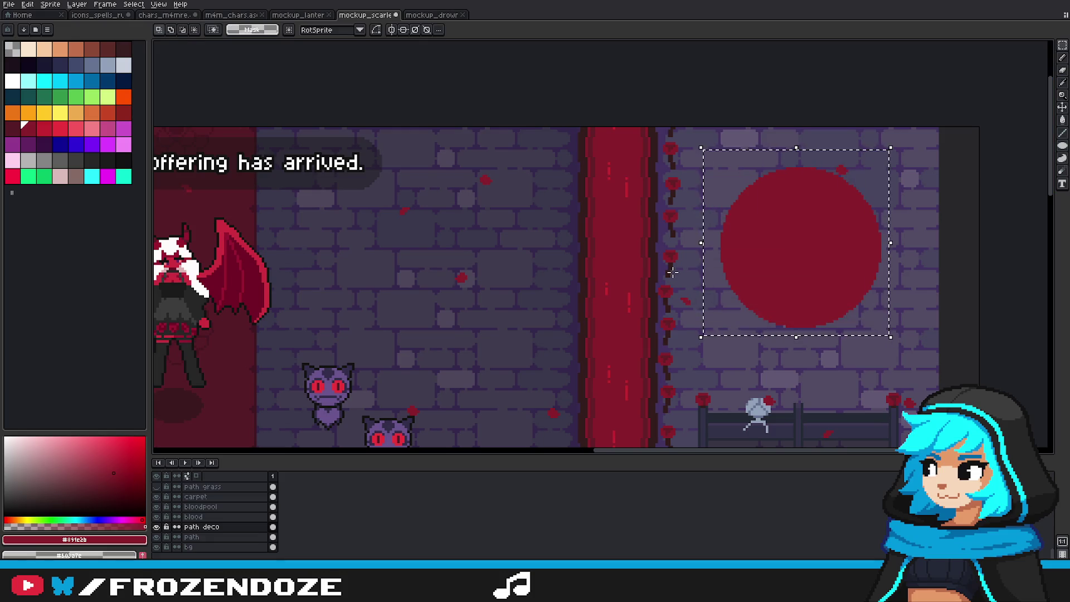
pyautogui.hotkey('ctrl', 'd')
pyautogui.press('g')
pyautogui.keyDown('alt'); pyautogui.click(661, 253); pyautogui.keyUp('alt')
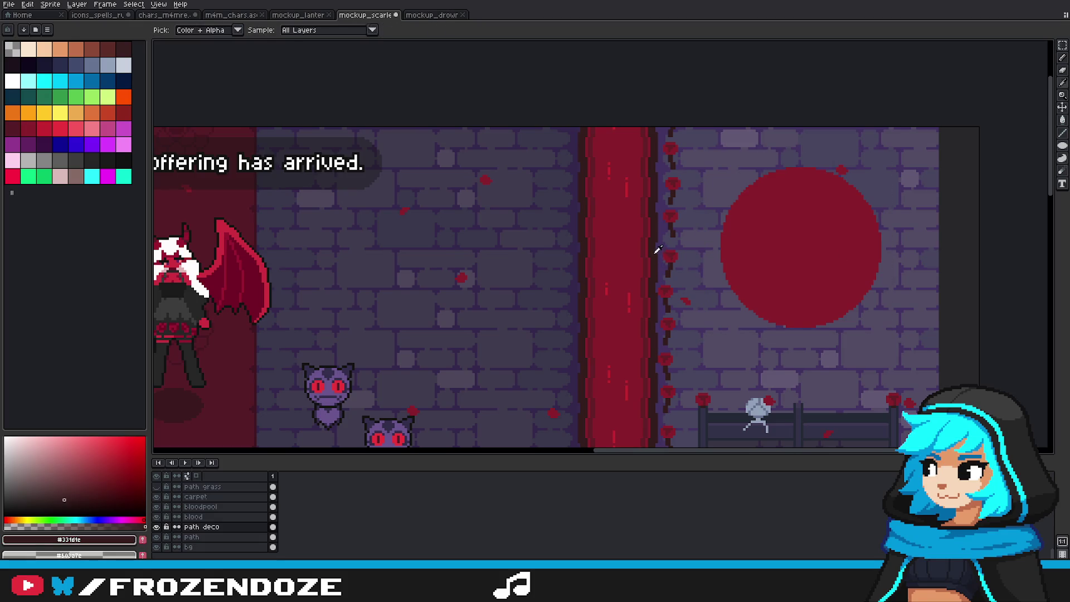
pyautogui.click(838, 261)
pyautogui.hotkey('ctrl', 'z')
pyautogui.click(242, 30)
pyautogui.click(830, 230)
pyautogui.hotkey('ctrl', 'z')
pyautogui.hotkey('ctrl', 'z')
# Step: Shift the selected red disc down and back up to find its position on the wall
pyautogui.moveTo(812, 263)
pyautogui.mouseDown()
pyautogui.moveTo(814, 283)
pyautogui.moveTo(816, 272)
pyautogui.mouseUp()
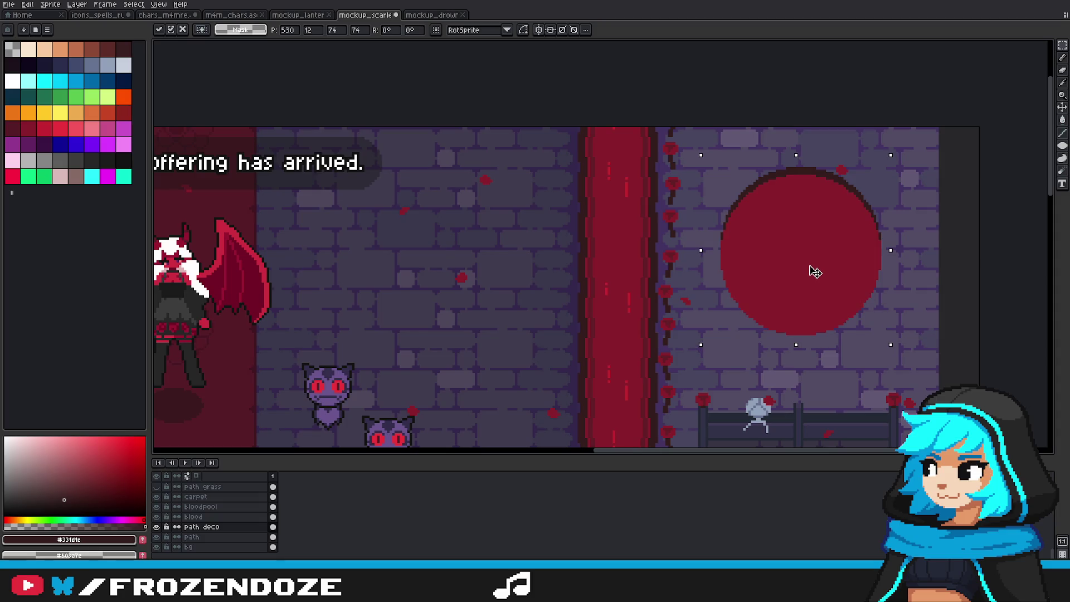
pyautogui.moveTo(816, 272); pyautogui.dragTo(815, 305)
pyautogui.moveTo(815, 300); pyautogui.dragTo(816, 247)
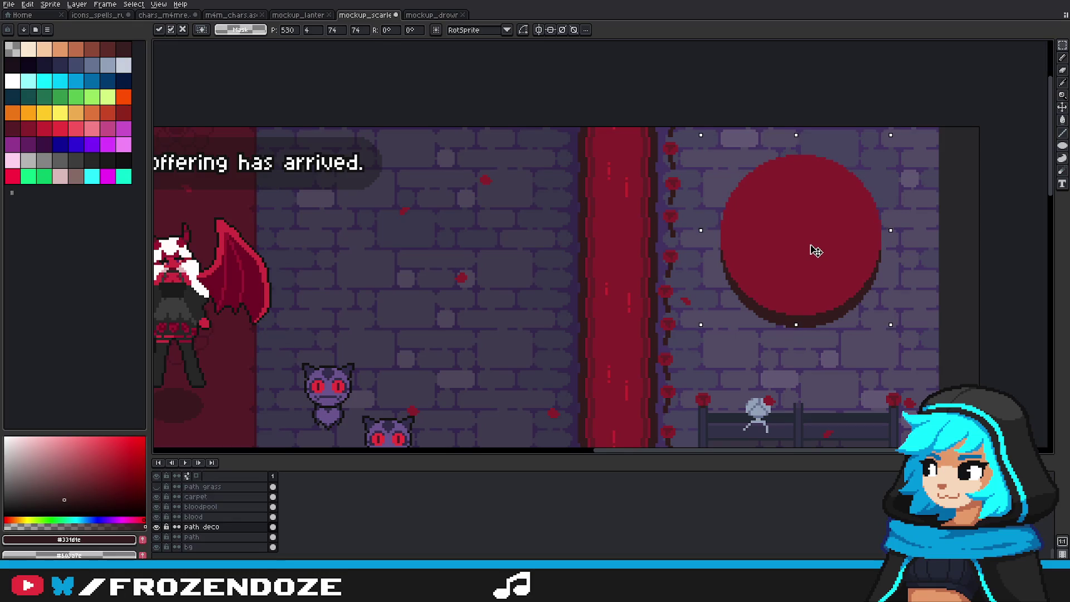
pyautogui.moveTo(817, 246); pyautogui.dragTo(816, 250)
pyautogui.scroll(-3, 816, 250)
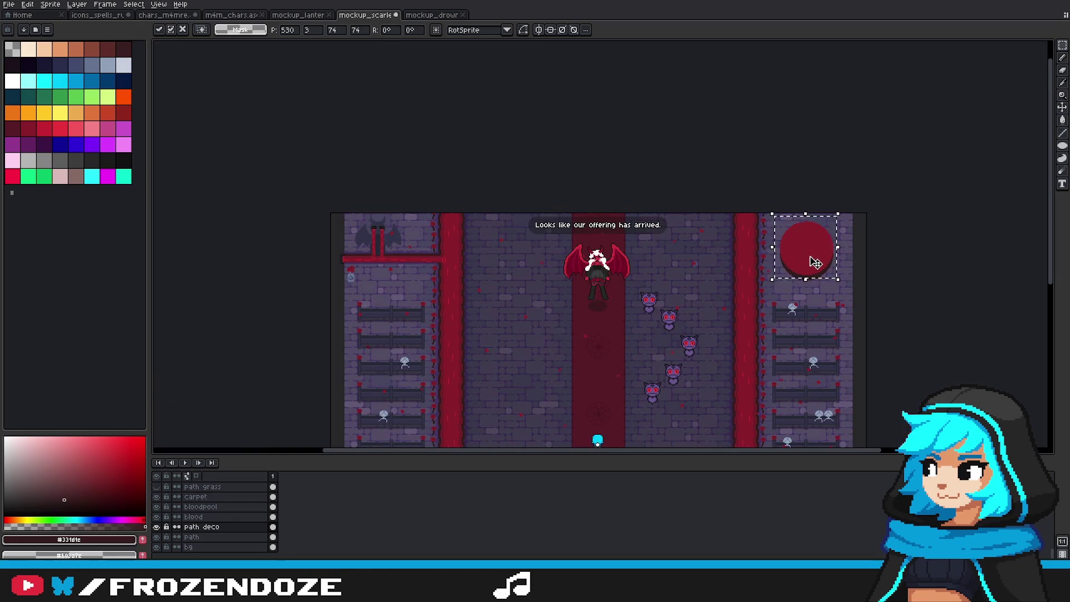
pyautogui.scroll(3, 327, 233)
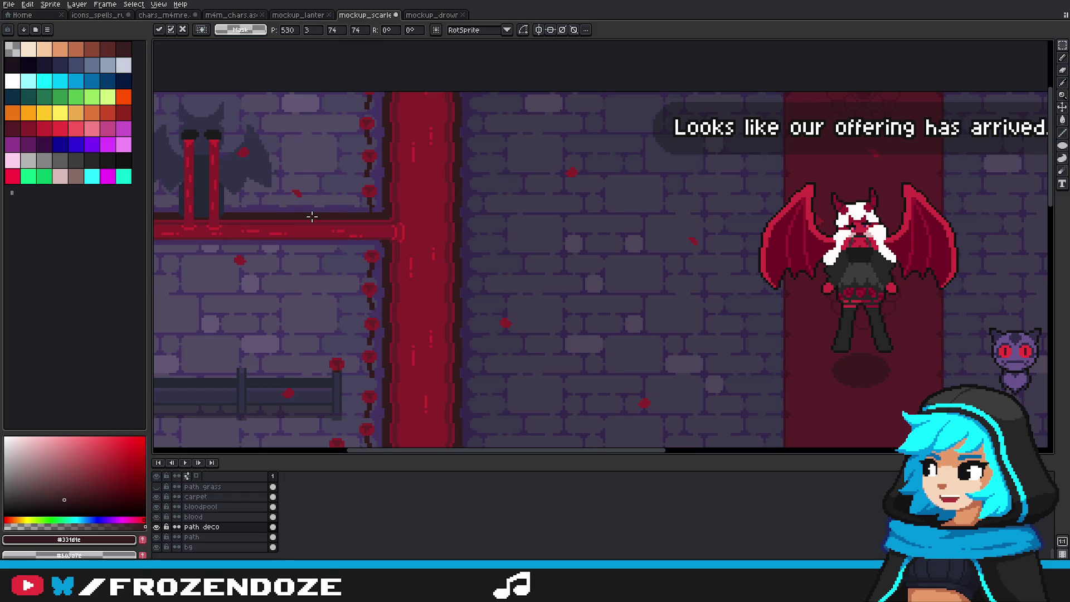
pyautogui.scroll(-2, 312, 217)
pyautogui.scroll(1, 803, 262)
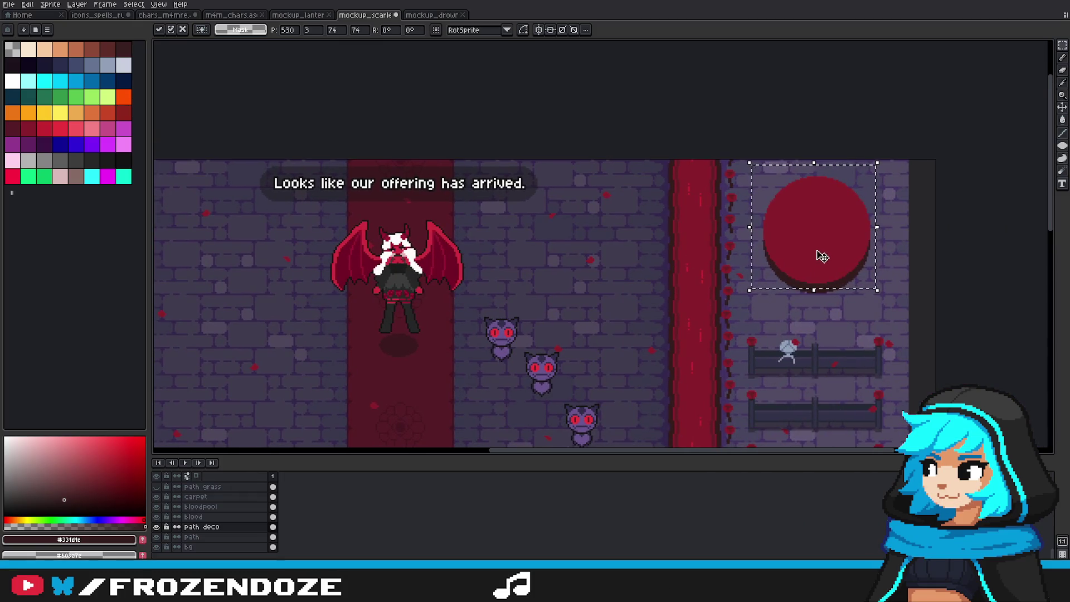
pyautogui.moveTo(822, 256); pyautogui.dragTo(827, 273)
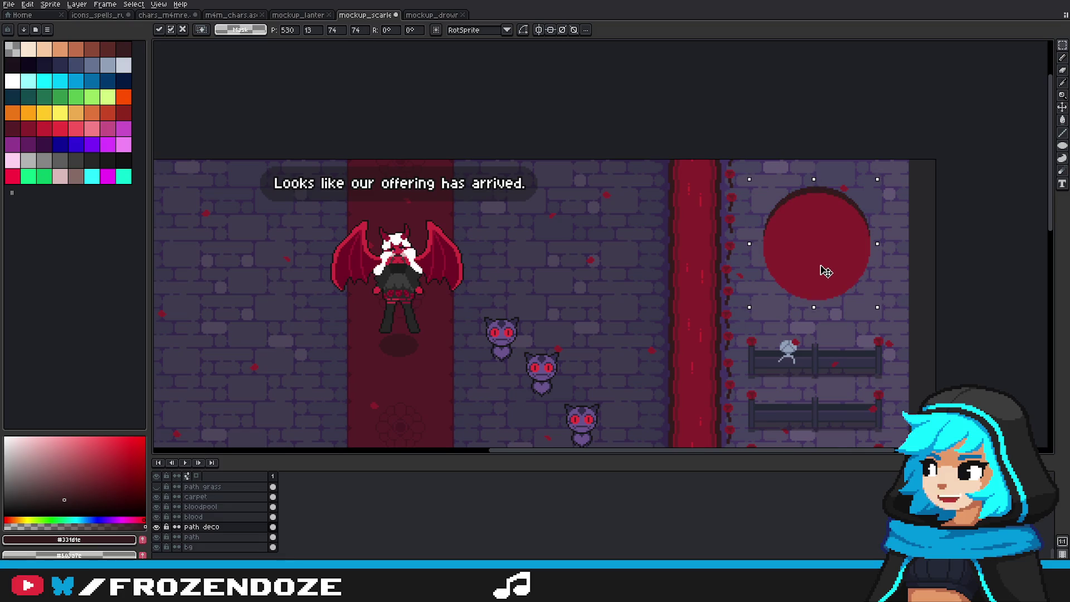
pyautogui.scroll(-2, 827, 273)
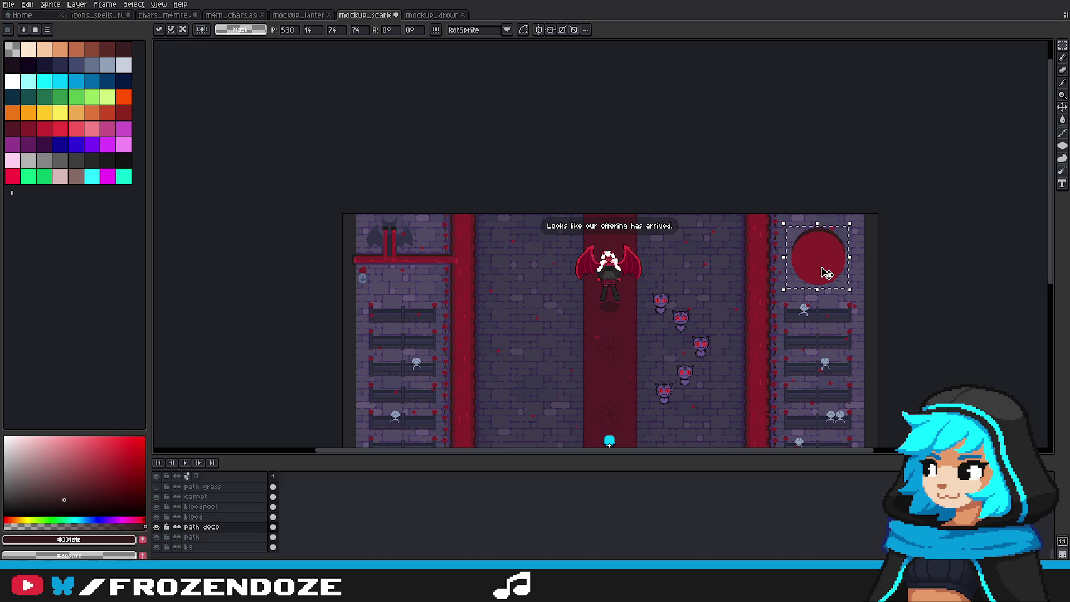
pyautogui.scroll(3, 826, 273)
# Step: Squash the red circle vertically from the top and move it up under the arch
pyautogui.moveTo(824, 270); pyautogui.dragTo(810, 252)
pyautogui.moveTo(809, 127); pyautogui.dragTo(812, 151)
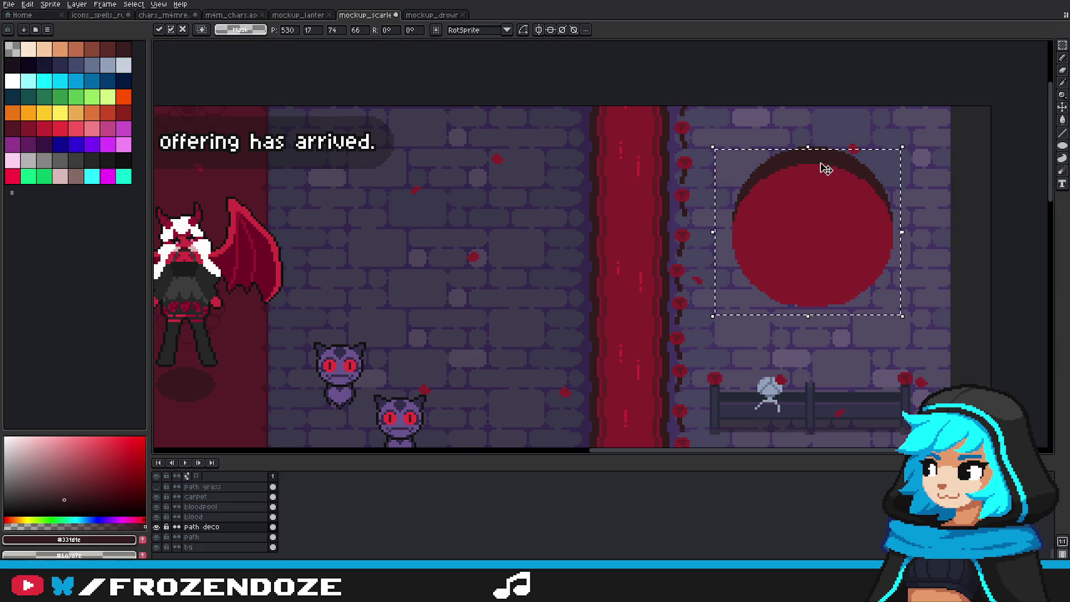
pyautogui.moveTo(814, 151); pyautogui.dragTo(815, 148)
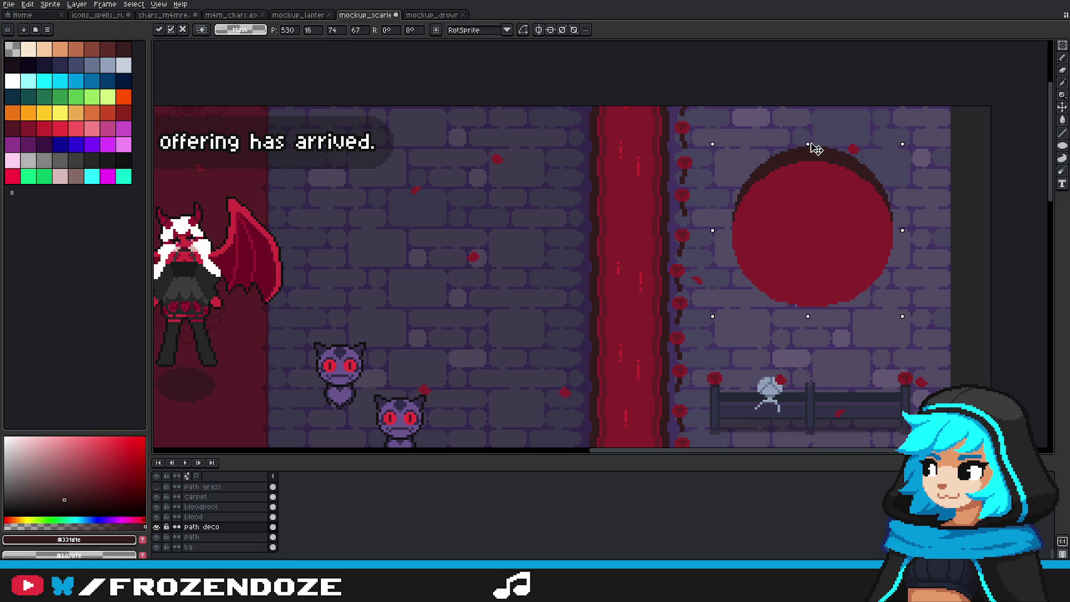
pyautogui.moveTo(835, 245)
pyautogui.mouseDown()
pyautogui.moveTo(835, 227)
pyautogui.moveTo(835, 248)
pyautogui.mouseUp()
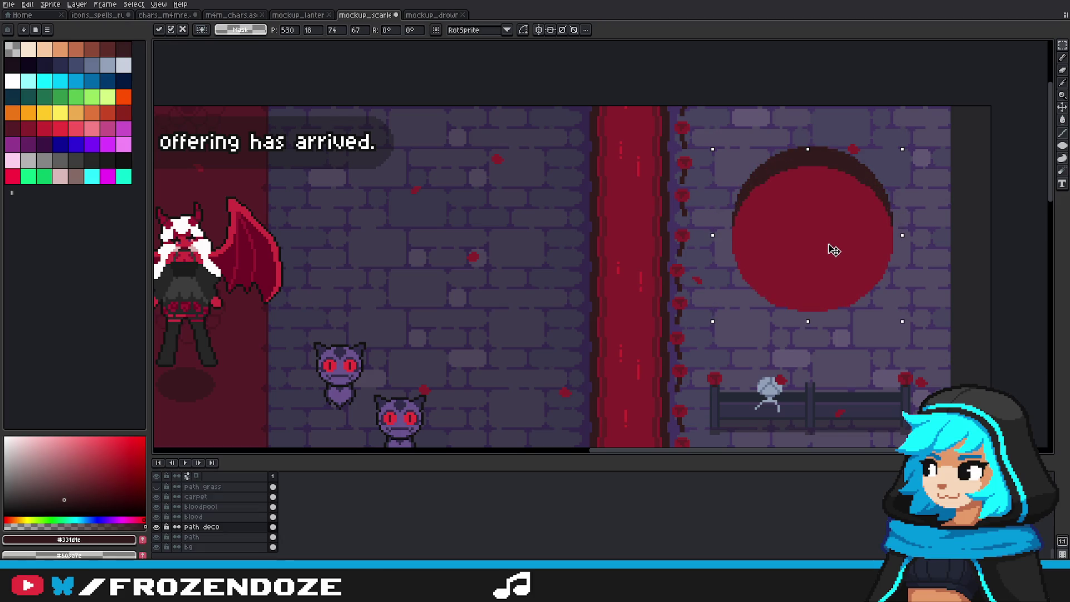
# Step: Commit the circle's new size and position
pyautogui.hotkey('ctrl', 'd')
pyautogui.scroll(-1, 815, 241)
pyautogui.scroll(-1, 815, 242)
pyautogui.scroll(1, 818, 243)
pyautogui.scroll(-2, 818, 242)
pyautogui.scroll(1, 815, 235)
pyautogui.scroll(-1, 813, 230)
pyautogui.scroll(1, 819, 238)
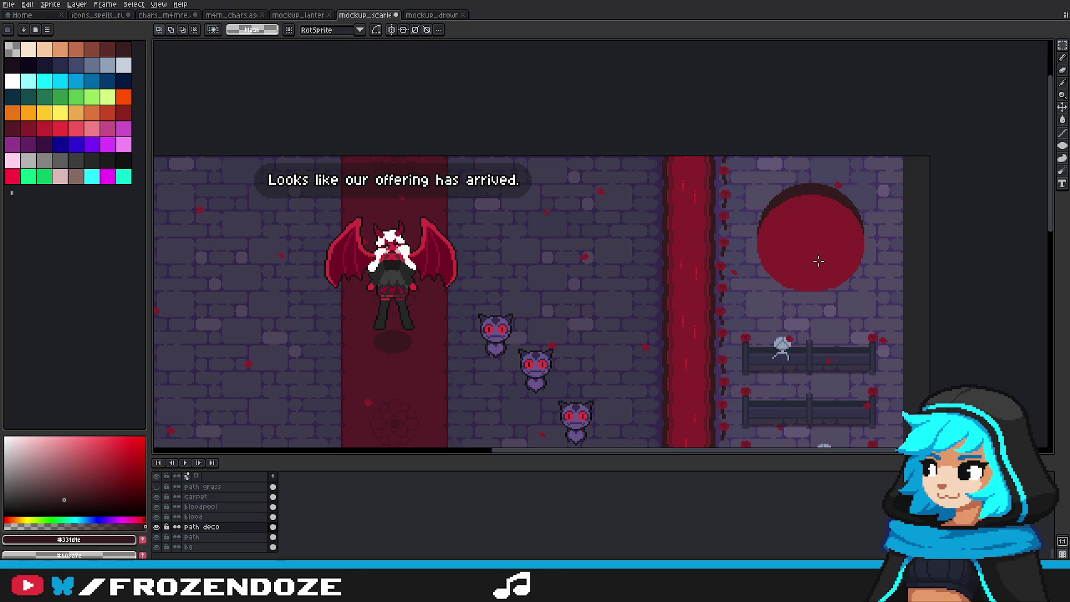
pyautogui.scroll(-1, 818, 261)
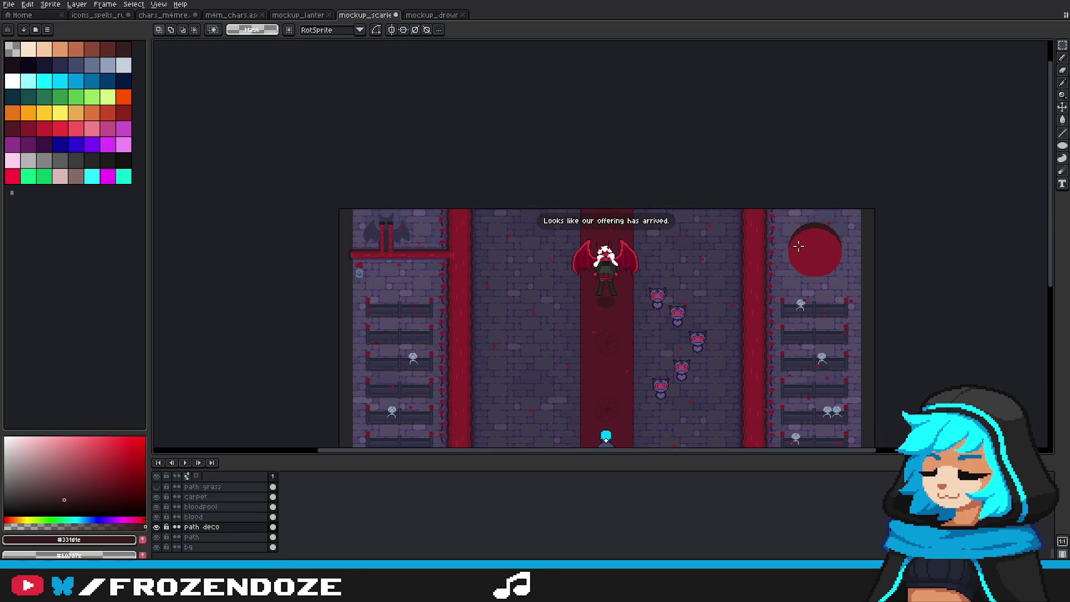
pyautogui.scroll(2, 795, 237)
# Step: Switch to the pencil with a 1-pixel brush size
pyautogui.press('b')
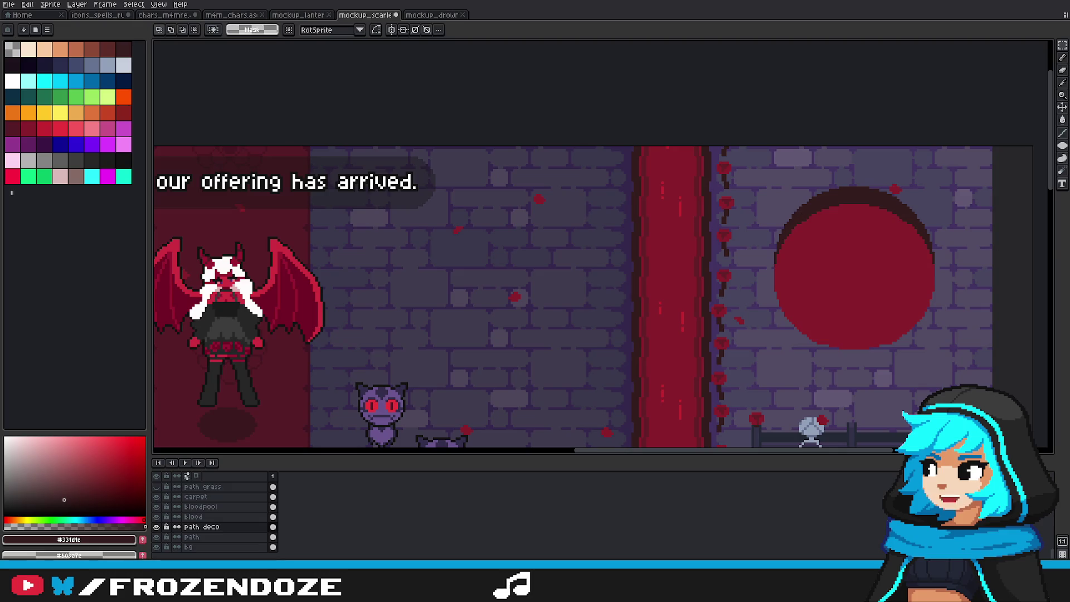
pyautogui.scroll(1, 760, 265)
pyautogui.scroll(1, 782, 272)
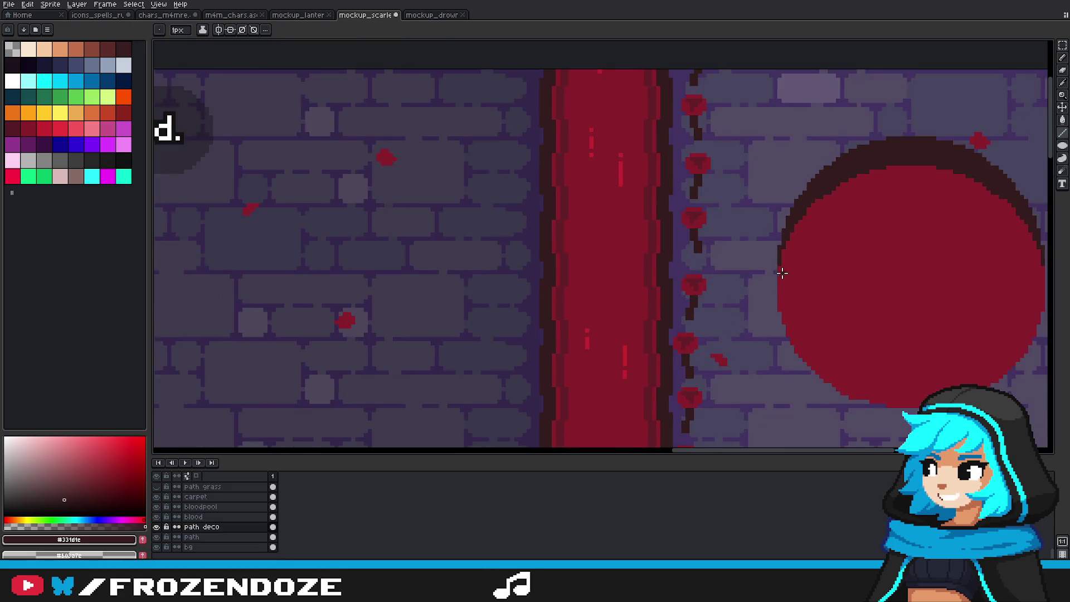
pyautogui.scroll(1, 770, 275)
pyautogui.scroll(-3, 773, 278)
pyautogui.scroll(1, 773, 278)
pyautogui.press('-')
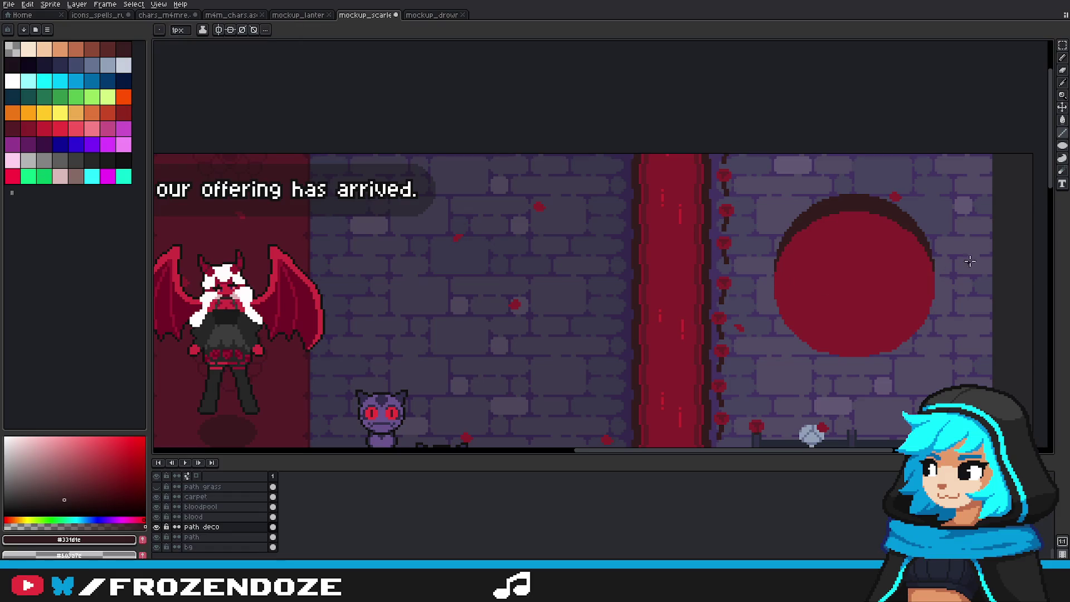
pyautogui.scroll(1, 717, 291)
pyautogui.scroll(1, 717, 291)
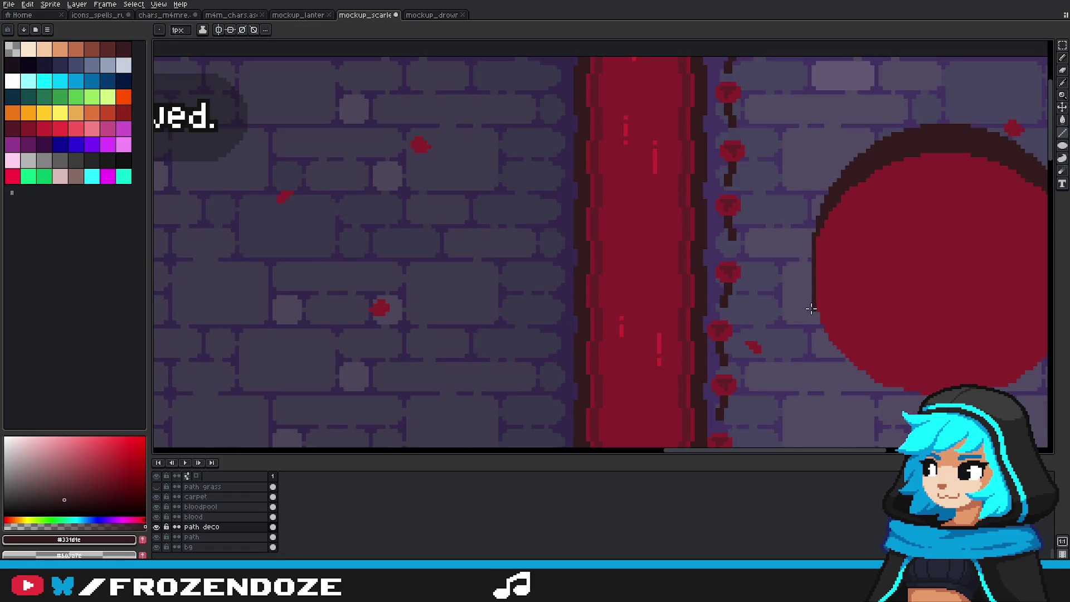
pyautogui.hscroll(3, 671, 296)
pyautogui.scroll(1, 671, 296)
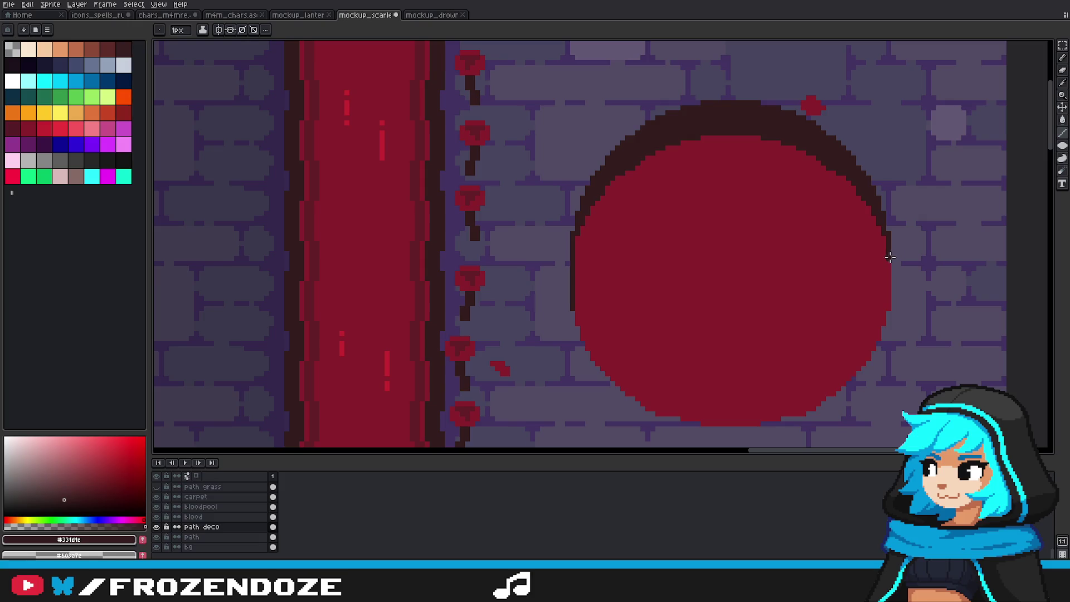
pyautogui.scroll(-4, 710, 285)
pyautogui.scroll(-1, 710, 285)
pyautogui.scroll(4, 710, 285)
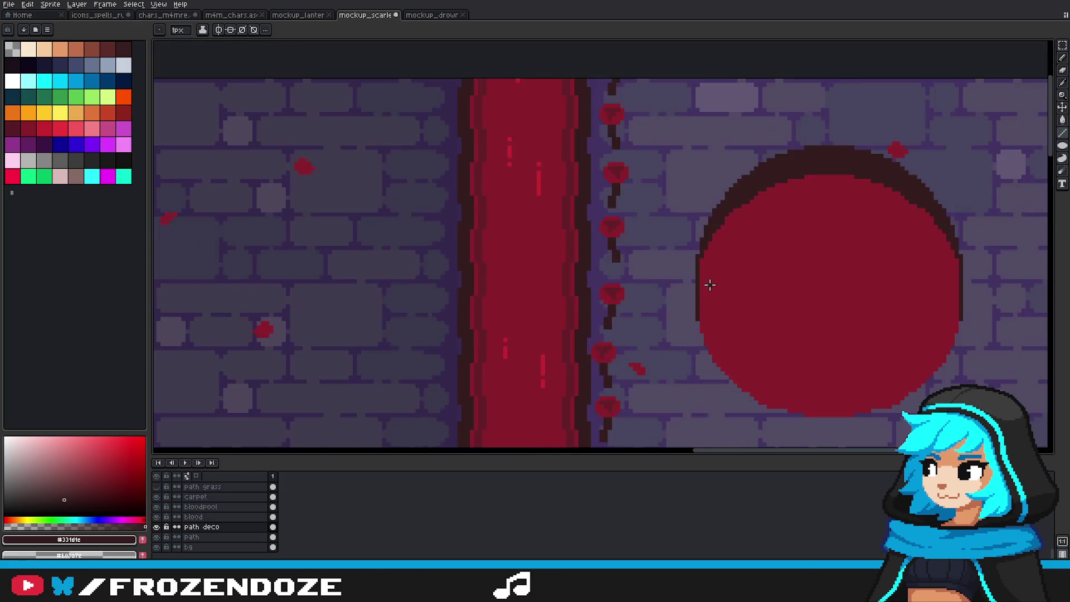
# Step: Pan the view to recentre the scene around the circle and arch
pyautogui.press('b')
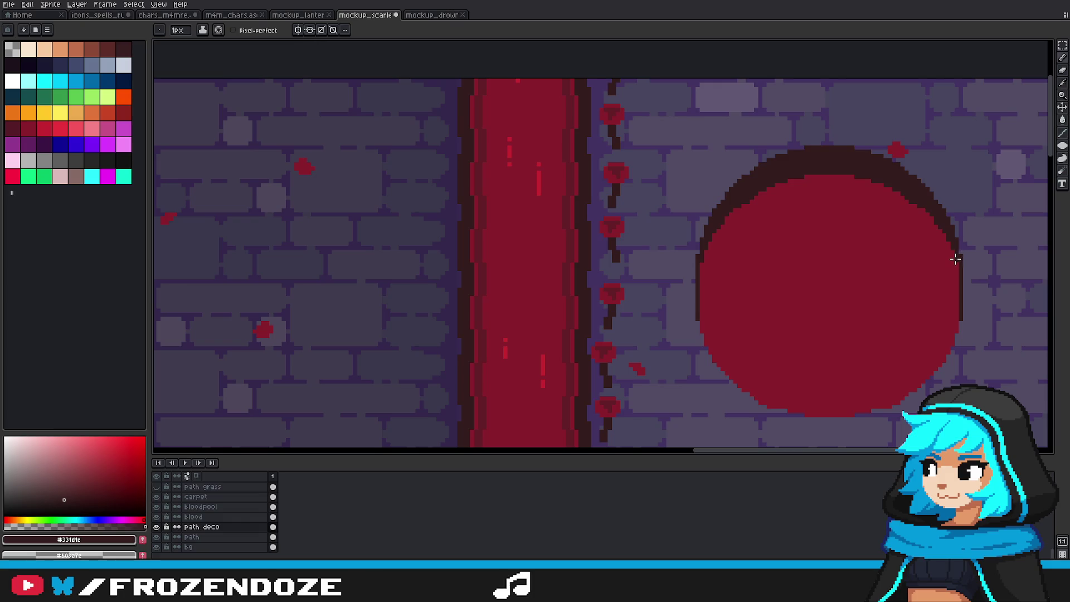
pyautogui.scroll(-3, 956, 259)
pyautogui.scroll(-2, 869, 300)
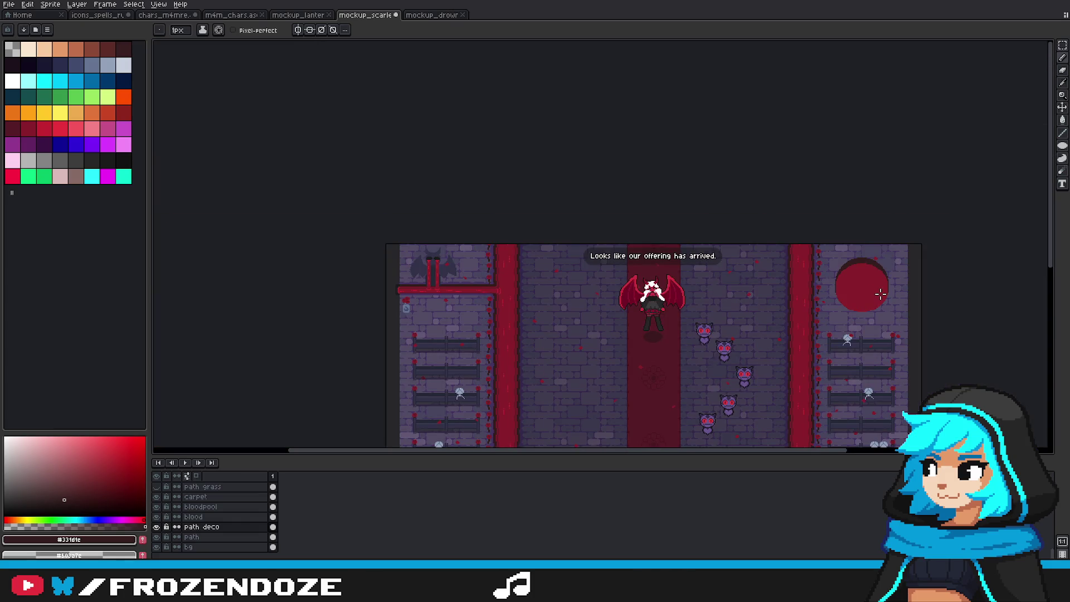
pyautogui.moveTo(920, 301); pyautogui.dragTo(875, 304)
pyautogui.scroll(3, 857, 304)
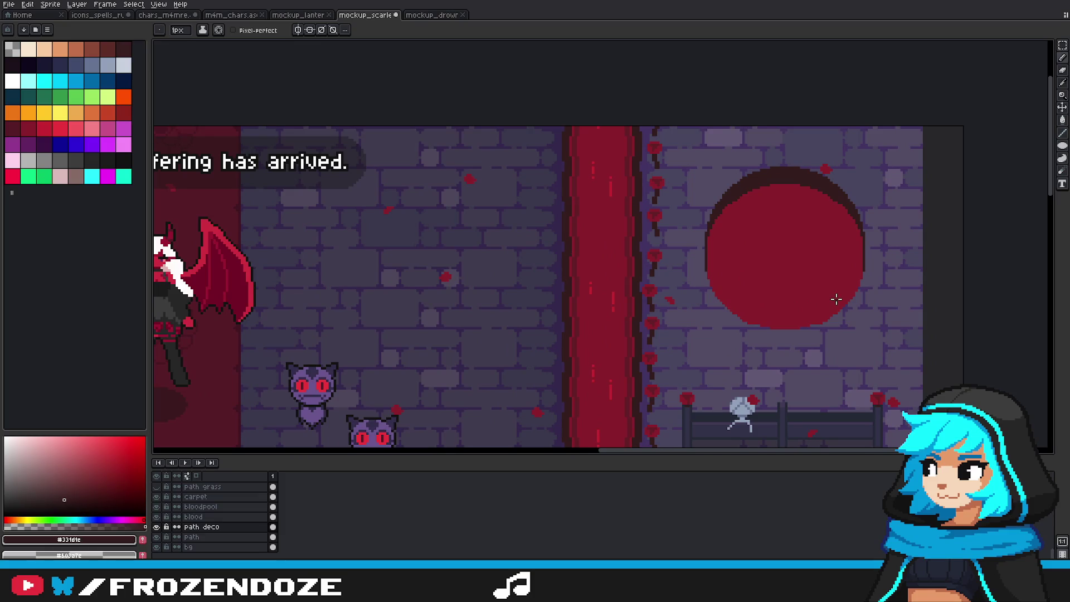
pyautogui.press('v')
pyautogui.press('b')
pyautogui.scroll(-3, 823, 312)
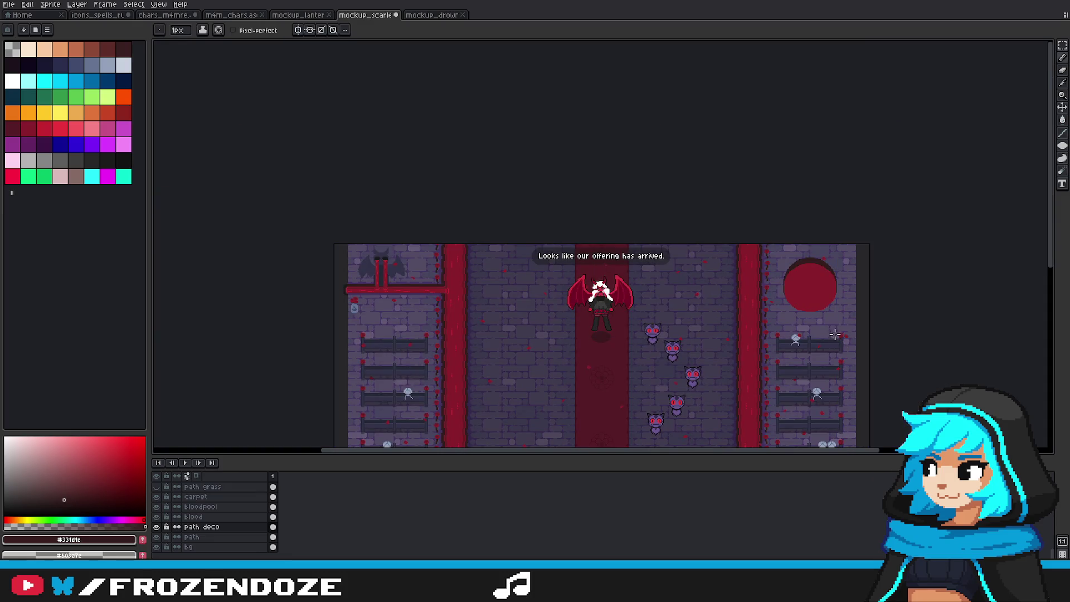
pyautogui.scroll(3, 826, 303)
pyautogui.scroll(2, 731, 240)
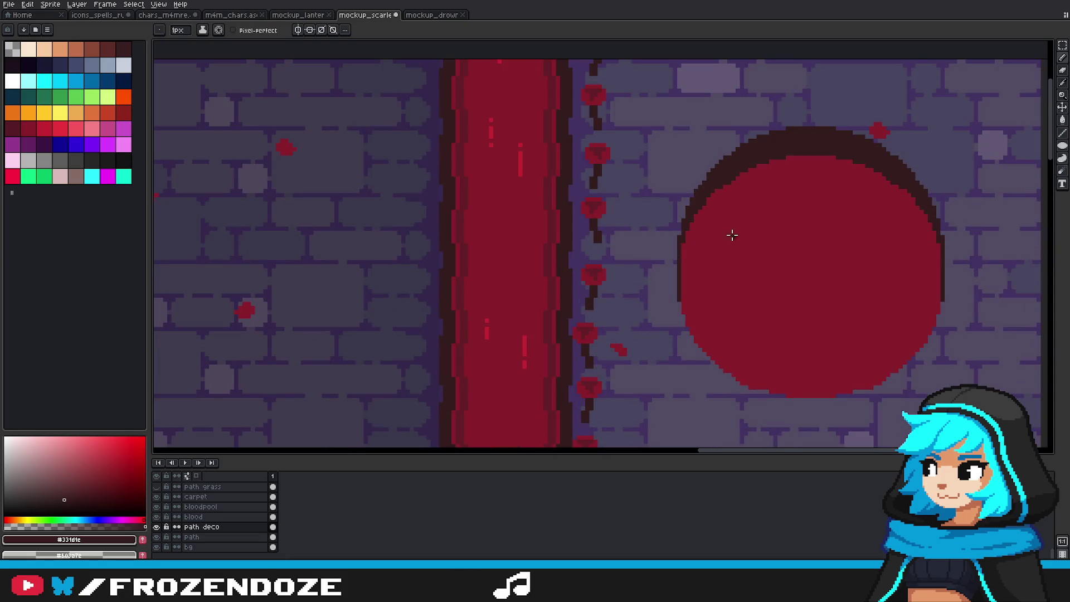
# Step: Save the mockup file
pyautogui.hotkey('ctrl', 's')
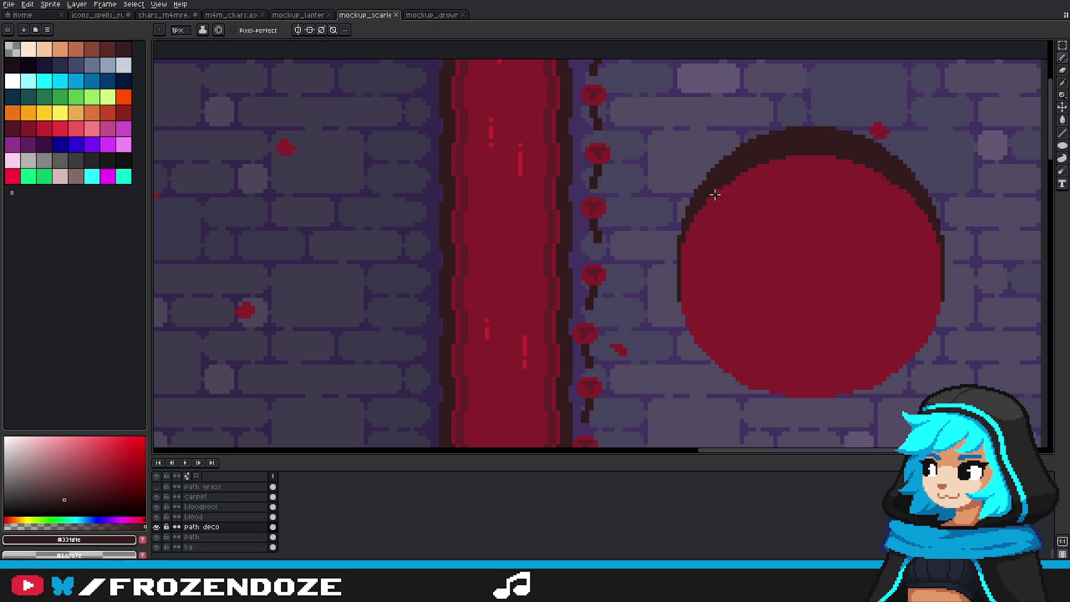
pyautogui.scroll(-2, 715, 195)
pyautogui.scroll(-2, 772, 231)
pyautogui.scroll(3, 772, 231)
pyautogui.scroll(2, 748, 179)
# Step: With a 2-pixel brush, repaint the dark arch outline's top and upper-left, undoing a stray stroke
pyautogui.press('+')
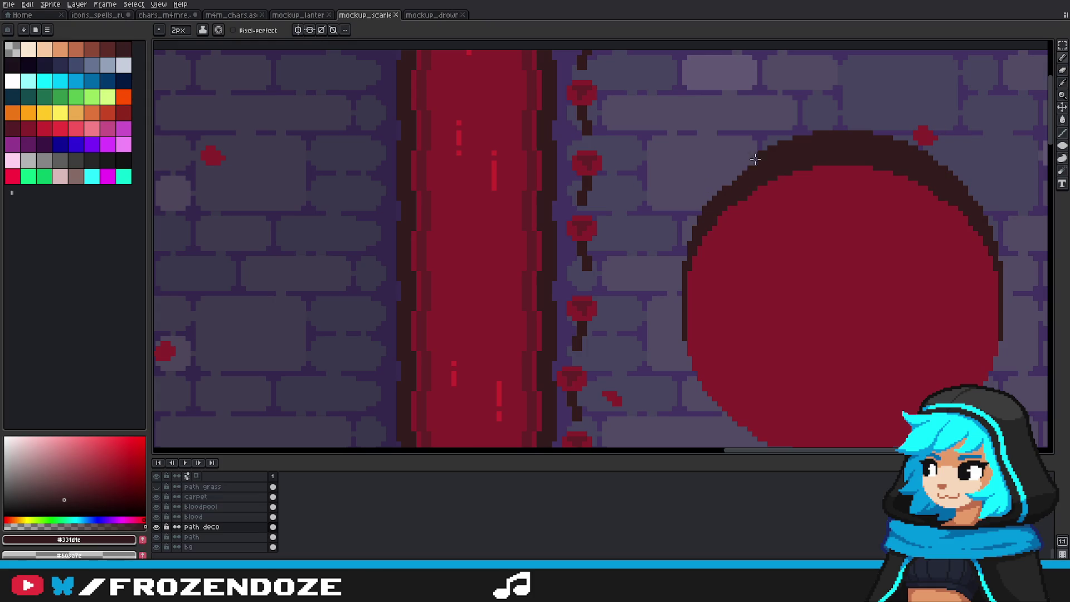
pyautogui.moveTo(756, 159)
pyautogui.mouseDown()
pyautogui.moveTo(987, 219)
pyautogui.moveTo(774, 156)
pyautogui.moveTo(713, 193)
pyautogui.mouseUp()
pyautogui.hotkey('ctrl', 'z')
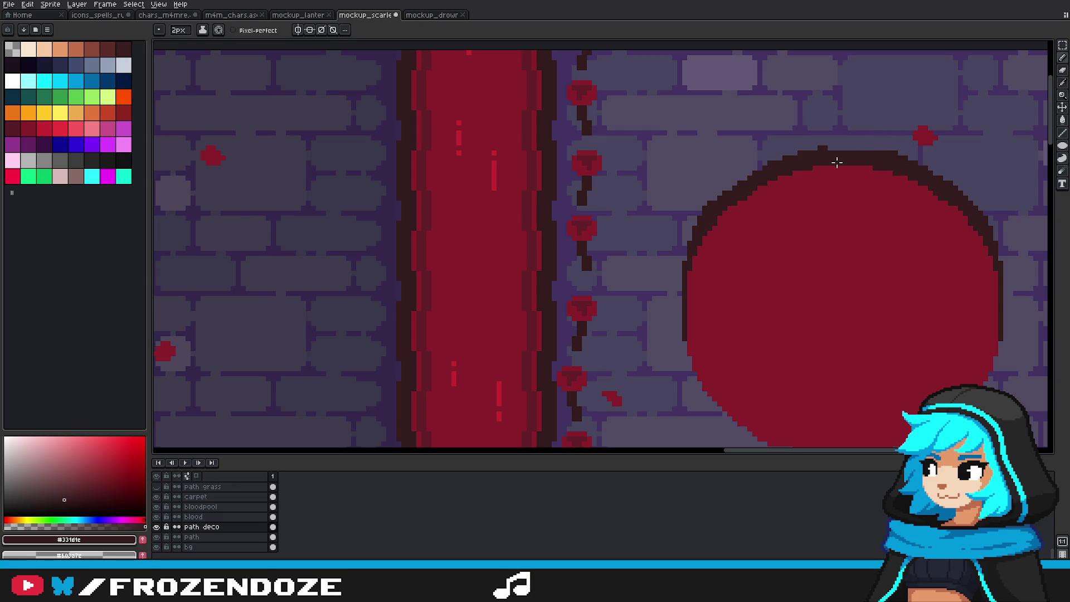
pyautogui.moveTo(843, 152)
pyautogui.mouseDown()
pyautogui.moveTo(801, 160)
pyautogui.moveTo(814, 156)
pyautogui.mouseUp()
pyautogui.scroll(2, 857, 154)
pyautogui.scroll(2, 864, 147)
pyautogui.moveTo(437, 225); pyautogui.dragTo(652, 137)
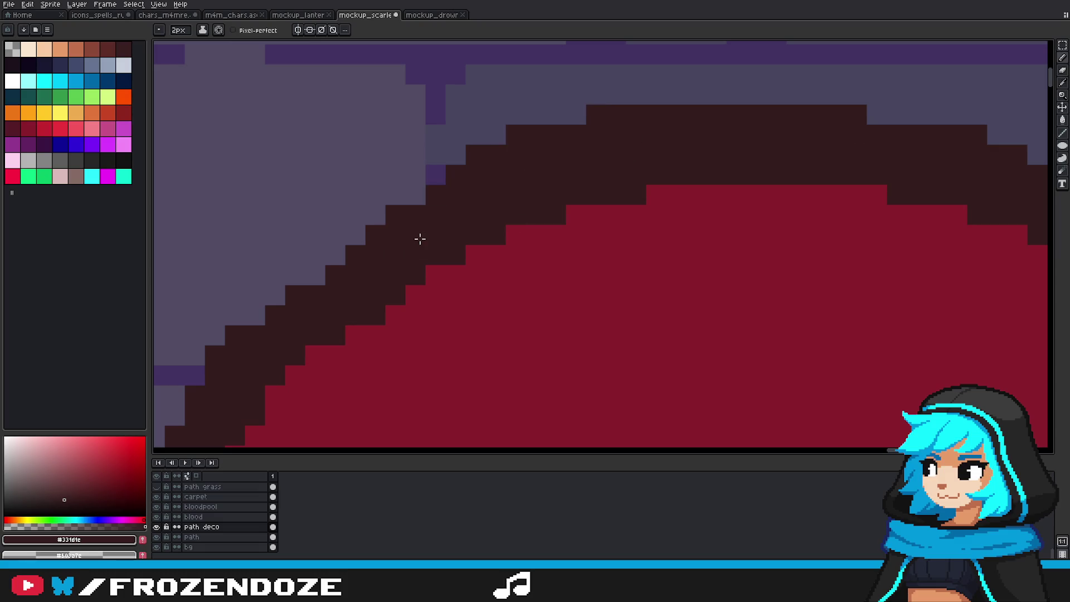
pyautogui.scroll(-4, 640, 211)
pyautogui.scroll(-3, 663, 228)
# Step: Revert the hand-drawn arch outline edits back to the saved state
pyautogui.press('v')
pyautogui.scroll(2, 668, 234)
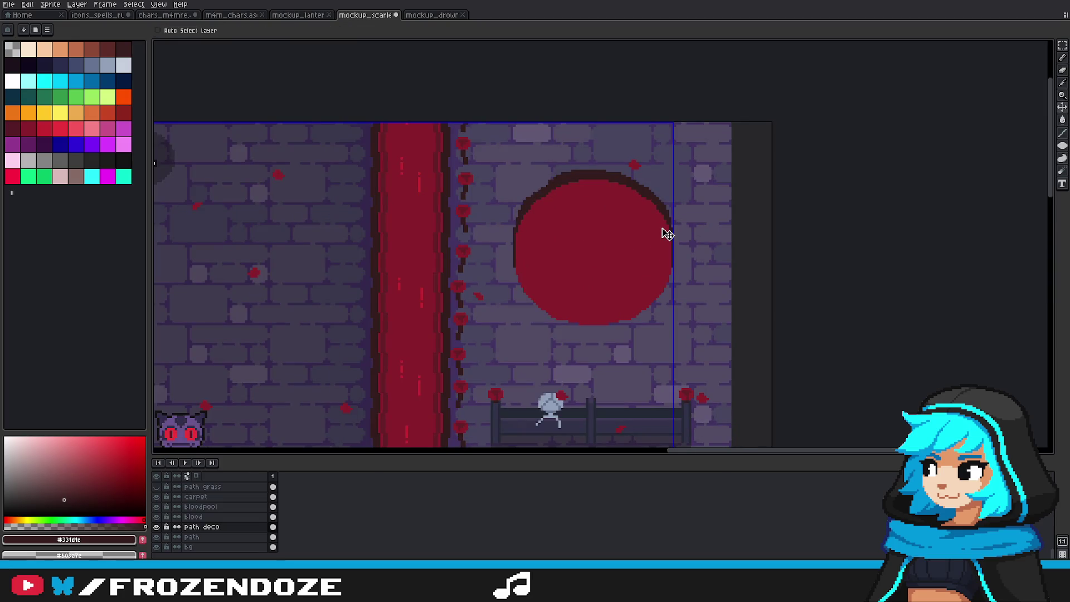
pyautogui.hotkey('ctrl', 'y')
pyautogui.hotkey('ctrl', 'z')
pyautogui.hotkey('ctrl', 'y')
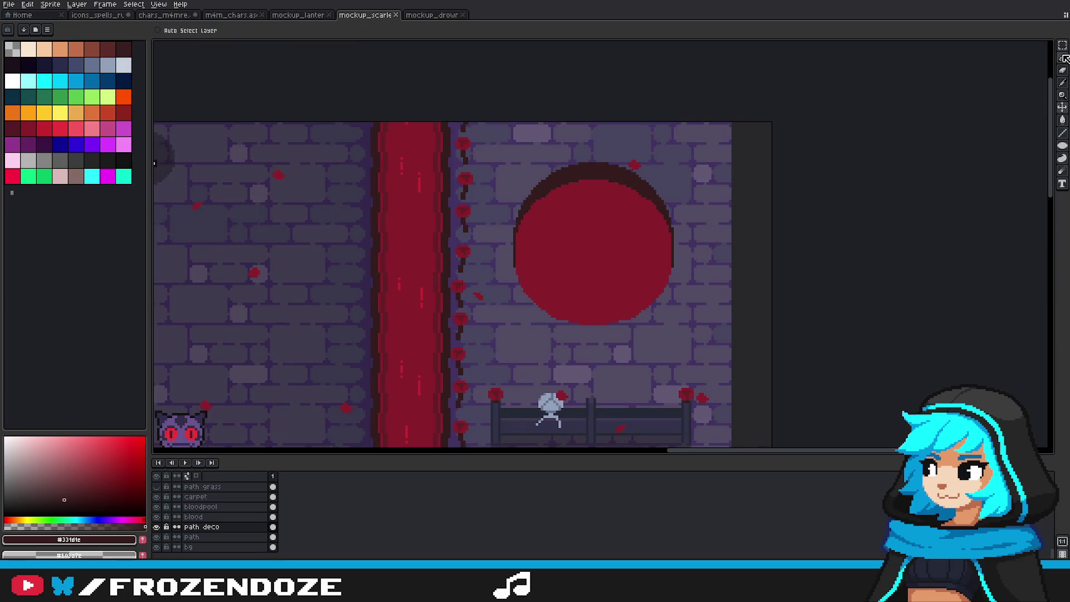
# Step: Magic-wand the dark arch, squash it to height 38, commit, and deselect
pyautogui.click(1064, 47)
pyautogui.click(594, 169)
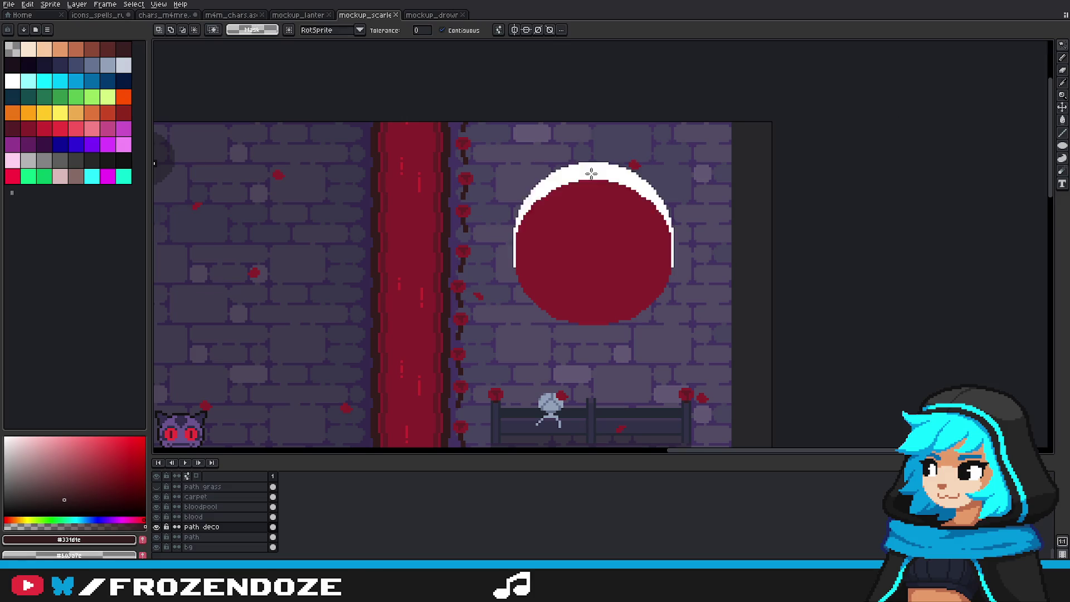
pyautogui.moveTo(594, 161); pyautogui.dragTo(601, 180)
pyautogui.press('Return')
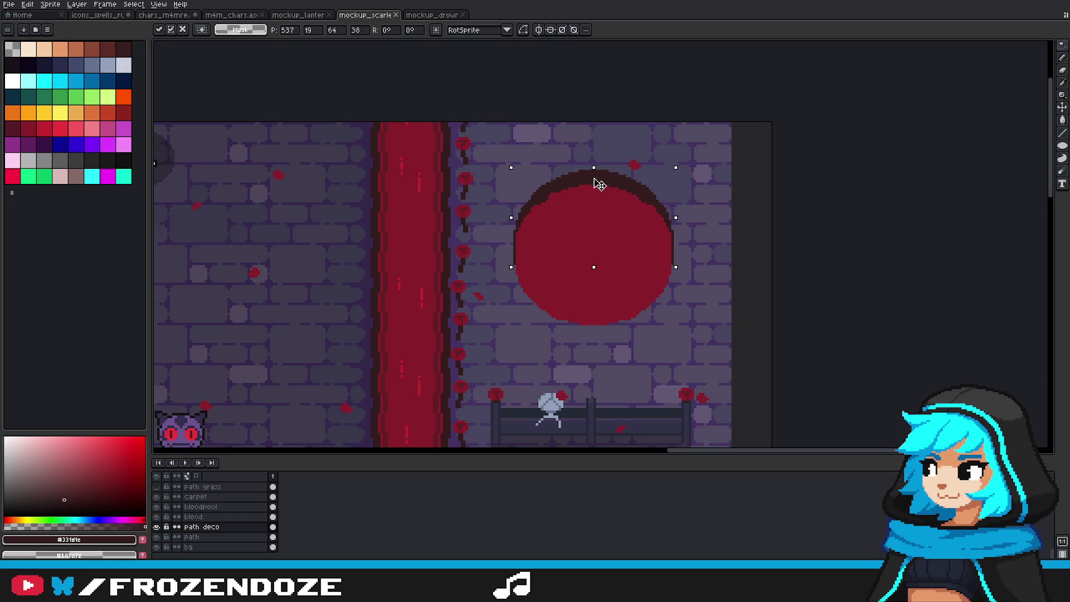
pyautogui.press('w')
pyautogui.click(688, 229)
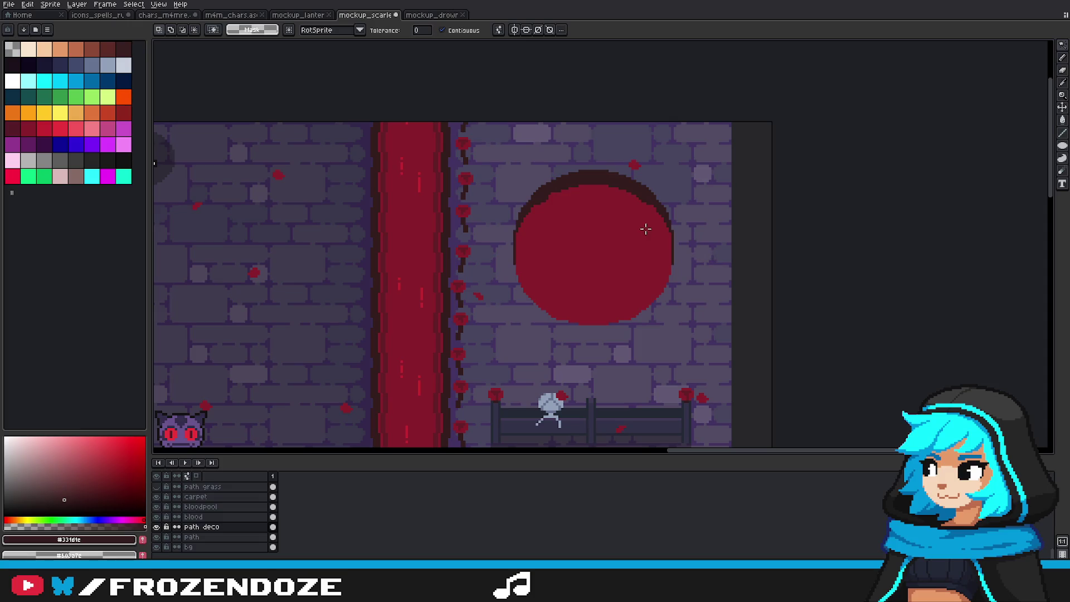
pyautogui.scroll(4, 644, 220)
pyautogui.press('b')
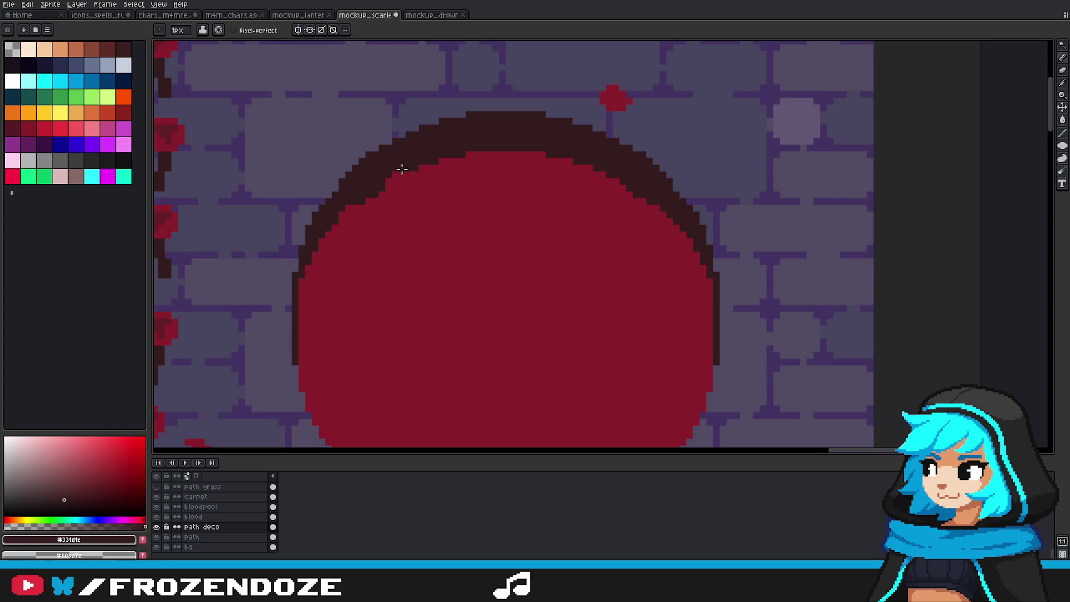
# Step: Paste a rose petal onto the rosepetals layer, shifted up and left
pyautogui.scroll(1, 223, 513)
pyautogui.scroll(1, 223, 510)
pyautogui.scroll(1, 223, 508)
pyautogui.scroll(1, 223, 504)
pyautogui.click(223, 487)
pyautogui.press('m')
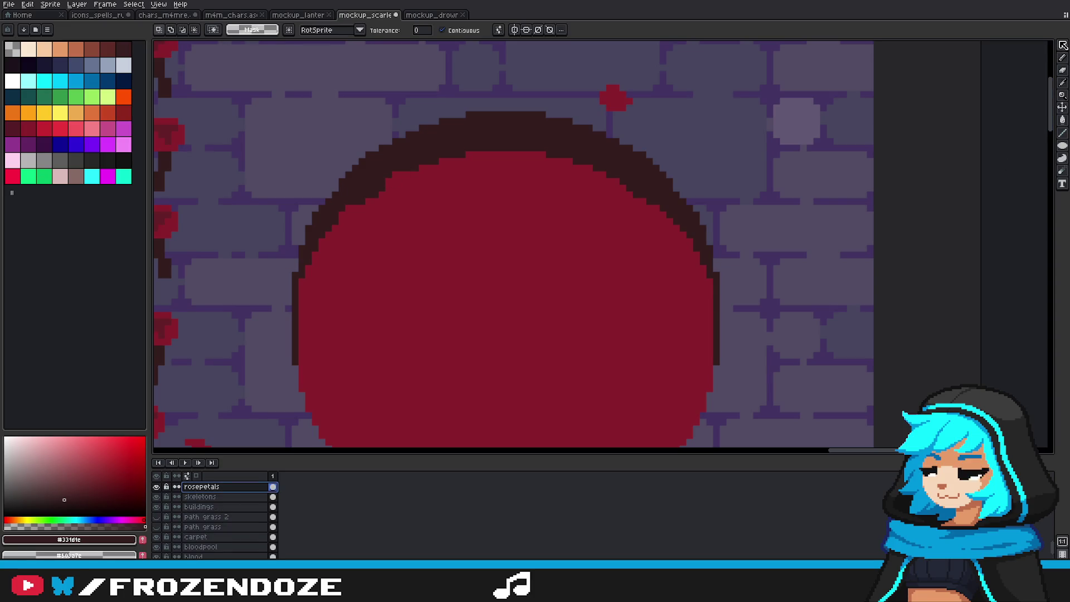
pyautogui.hotkey('ctrl', 'v')
pyautogui.moveTo(470, 237); pyautogui.dragTo(450, 230)
pyautogui.press('Return')
# Step: On the path deco layer, pencil the top rim with the circle's red
pyautogui.scroll(-4, 201, 504)
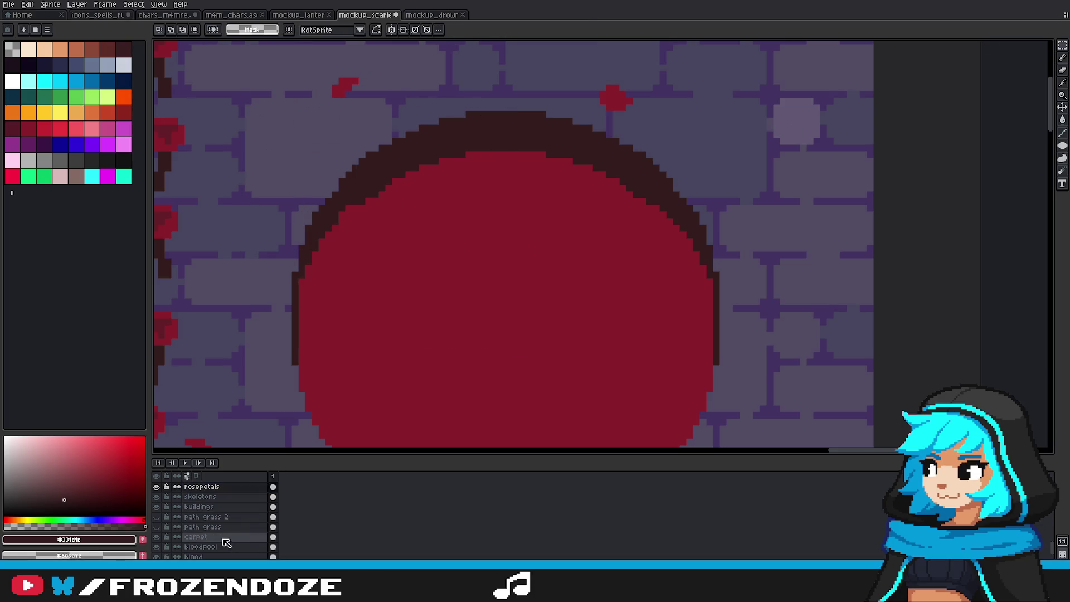
pyautogui.click(226, 507)
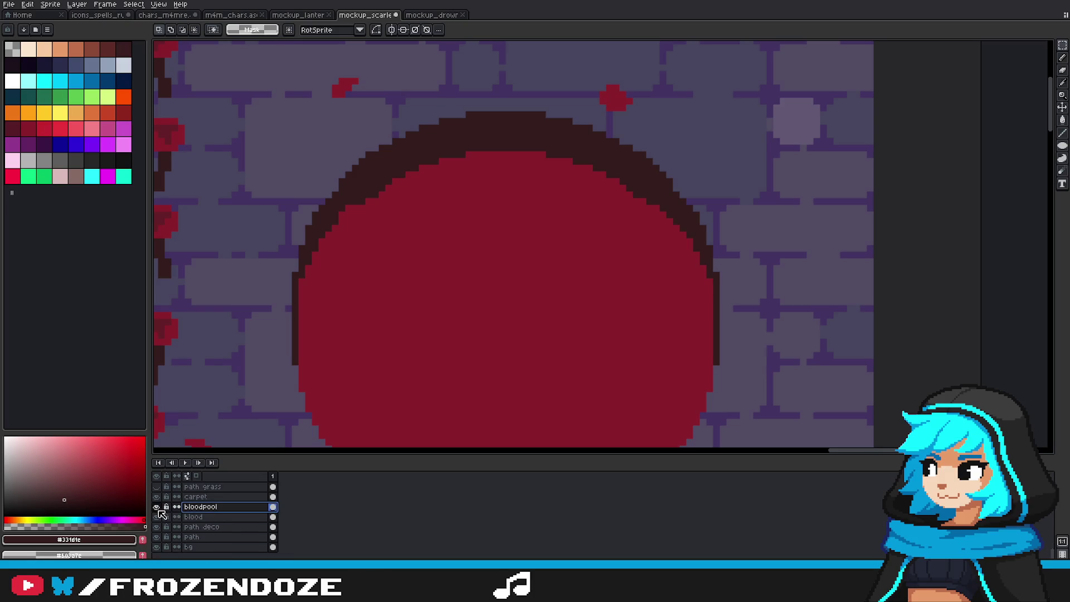
pyautogui.click(200, 527)
pyautogui.press('b')
pyautogui.scroll(2, 365, 190)
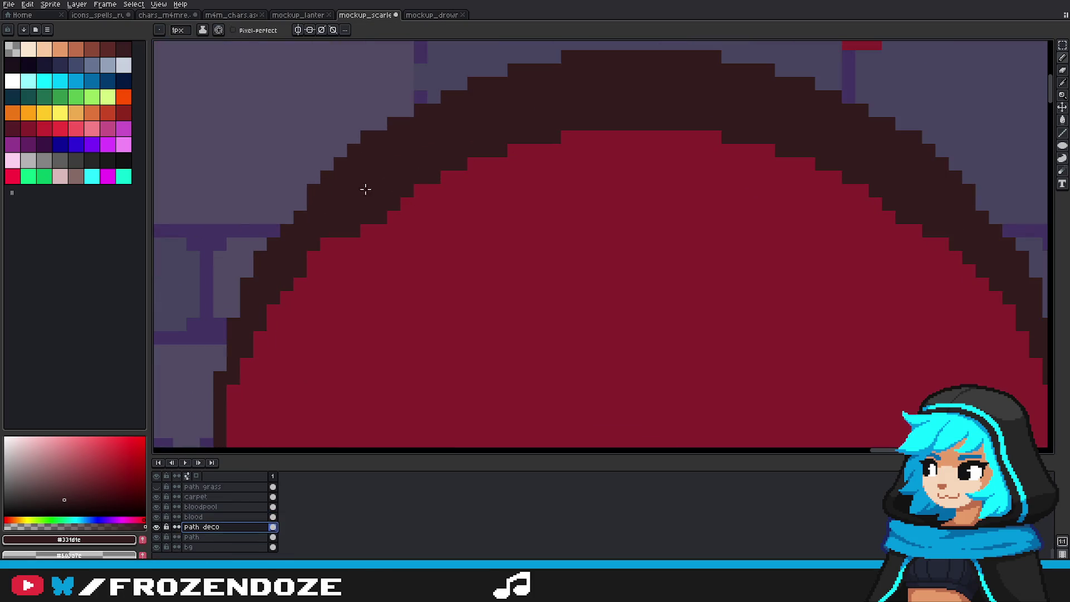
pyautogui.scroll(-3, 509, 263)
pyautogui.scroll(-2, 509, 262)
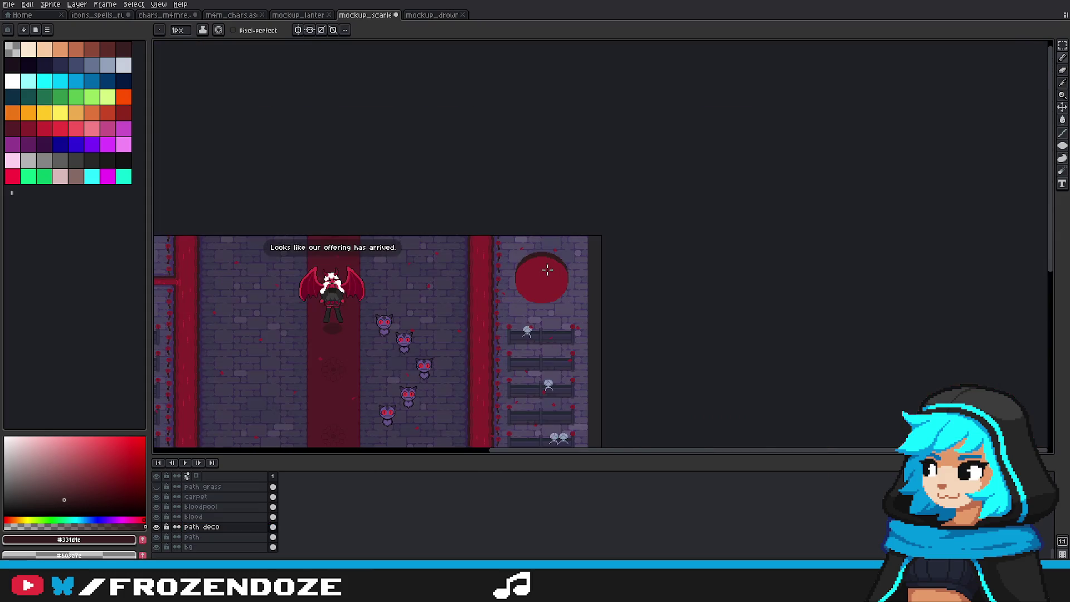
pyautogui.scroll(2, 528, 265)
pyautogui.scroll(2, 518, 257)
pyautogui.keyDown('alt'); pyautogui.click(501, 214); pyautogui.keyUp('alt')
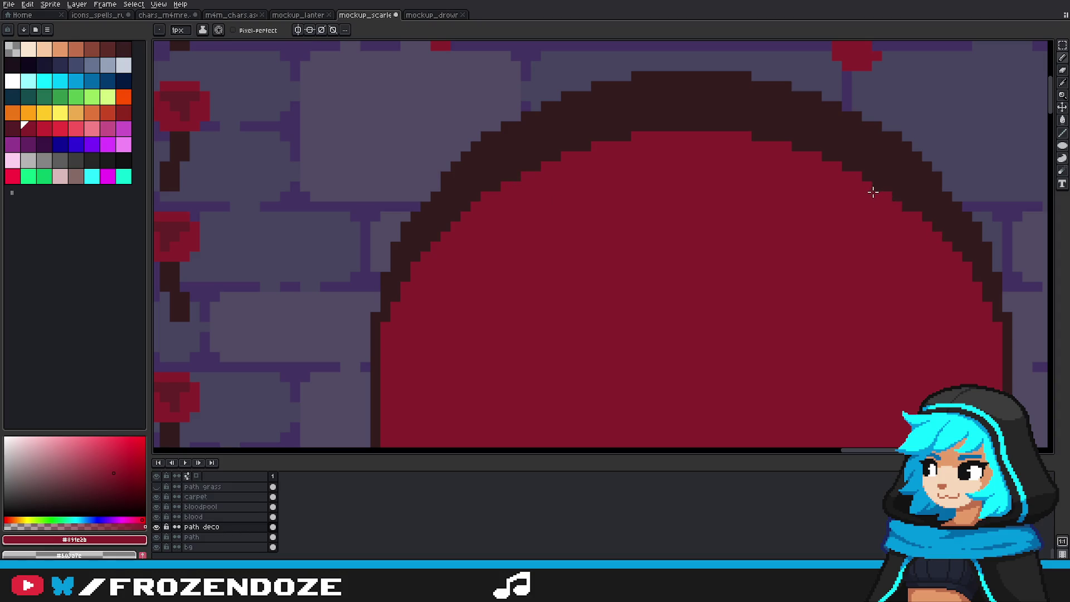
# Step: Return the pencil to dark #331d1e and enlarge the brush to 7px
pyautogui.scroll(-2, 874, 186)
pyautogui.scroll(-1, 873, 223)
pyautogui.scroll(-1, 871, 245)
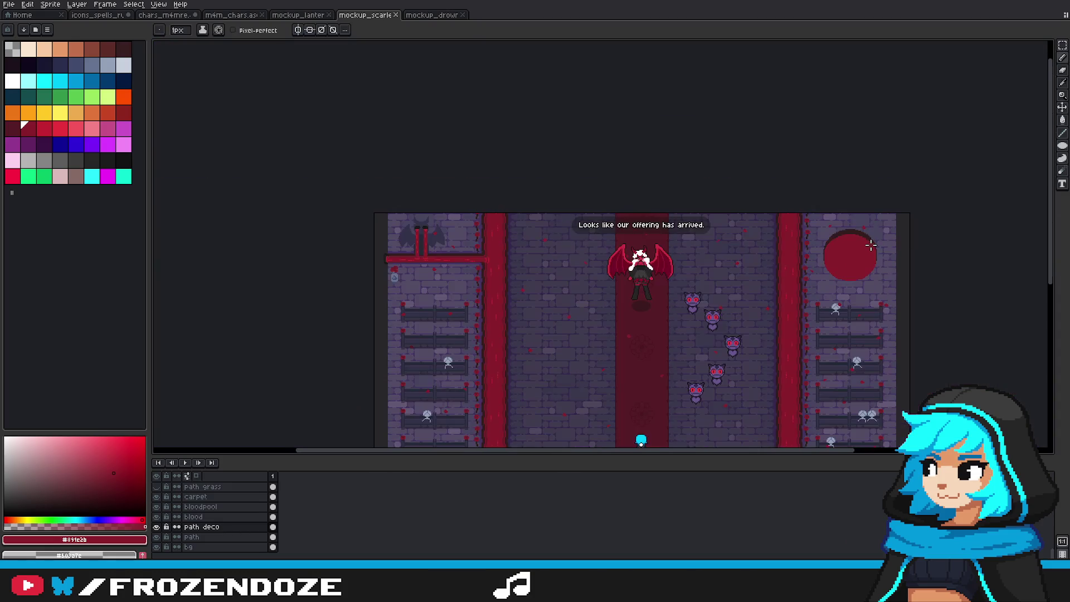
pyautogui.scroll(3, 890, 272)
pyautogui.press('b')
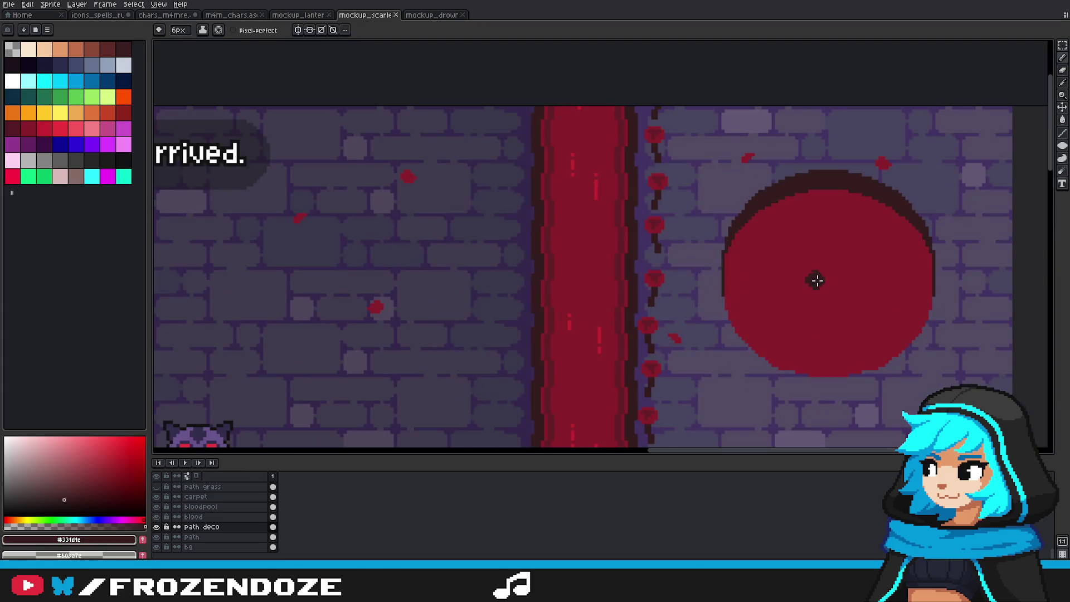
pyautogui.scroll(-2, 820, 279)
pyautogui.scroll(1, 821, 273)
pyautogui.scroll(1, 817, 276)
pyautogui.press('+')
pyautogui.press('+')
pyautogui.press('+')
pyautogui.press('+')
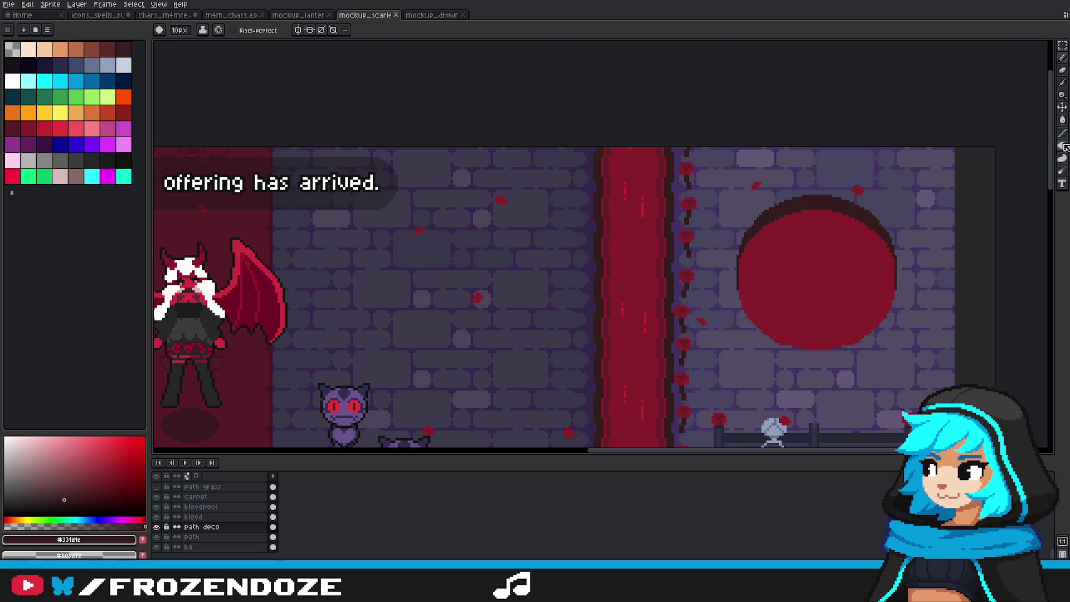
# Step: Paint a short dark vertical line up from the circle's centre, redoing the too-tall attempts
pyautogui.moveTo(818, 276); pyautogui.dragTo(836, 191)
pyautogui.hotkey('ctrl', 'z')
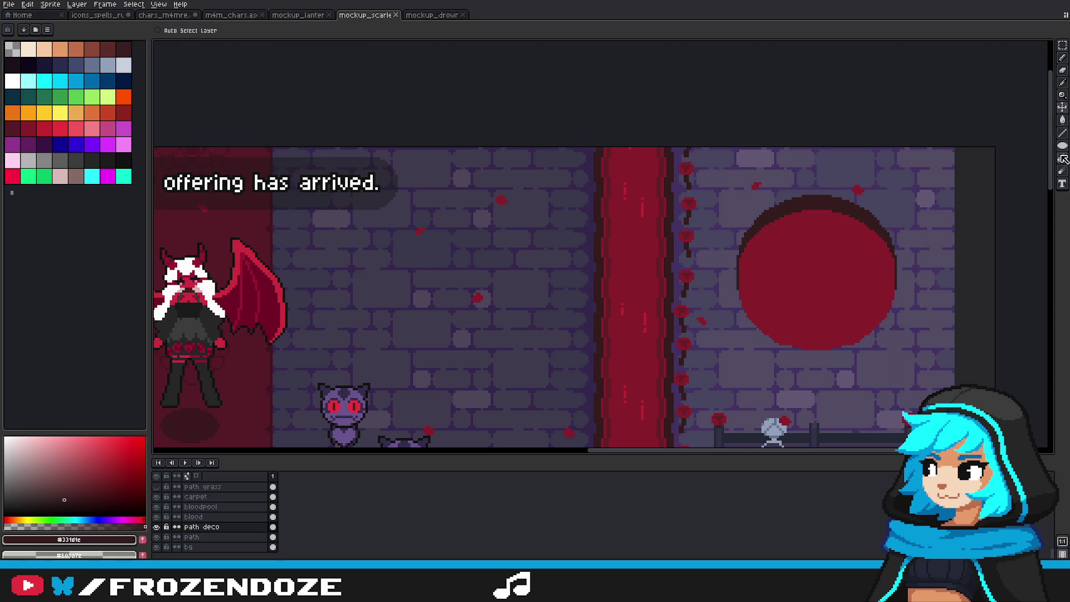
pyautogui.click(1060, 149)
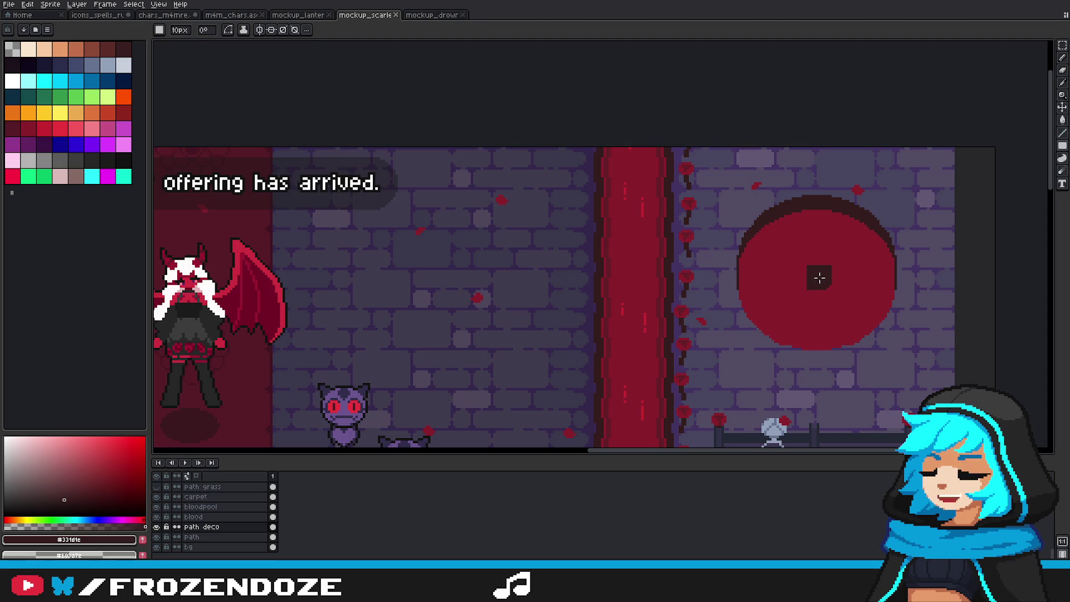
pyautogui.keyDown('shift'); pyautogui.click(819, 201); pyautogui.keyUp('shift')
pyautogui.hotkey('ctrl', 'z')
pyautogui.keyDown('shift'); pyautogui.click(816, 240); pyautogui.keyUp('shift')
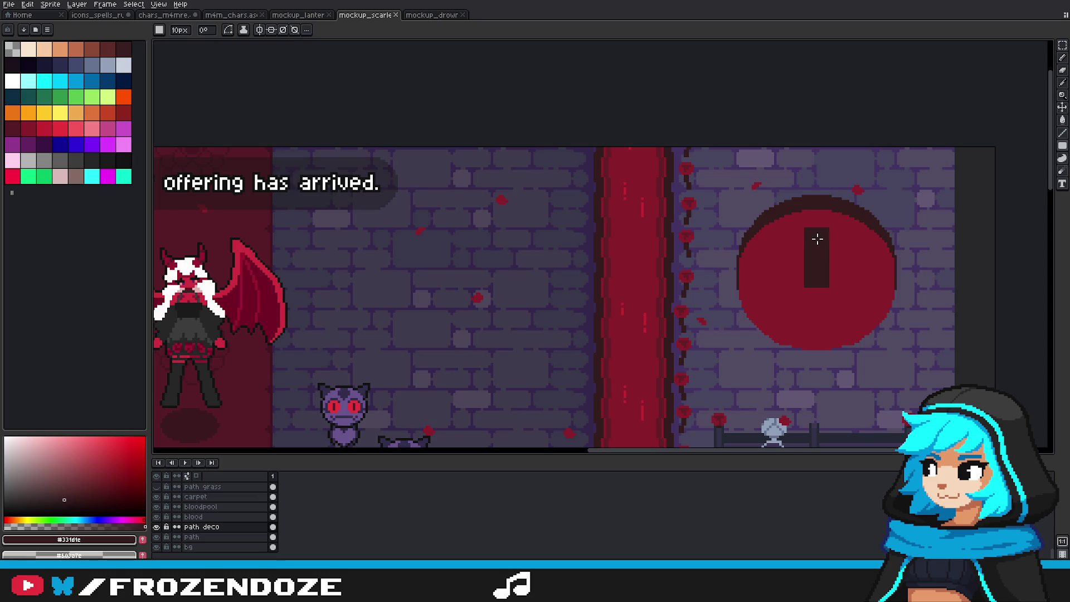
# Step: Halve the brush size and round off the bottom of the dark slot
pyautogui.scroll(-1, 820, 245)
pyautogui.scroll(-1, 824, 254)
pyautogui.scroll(2, 865, 275)
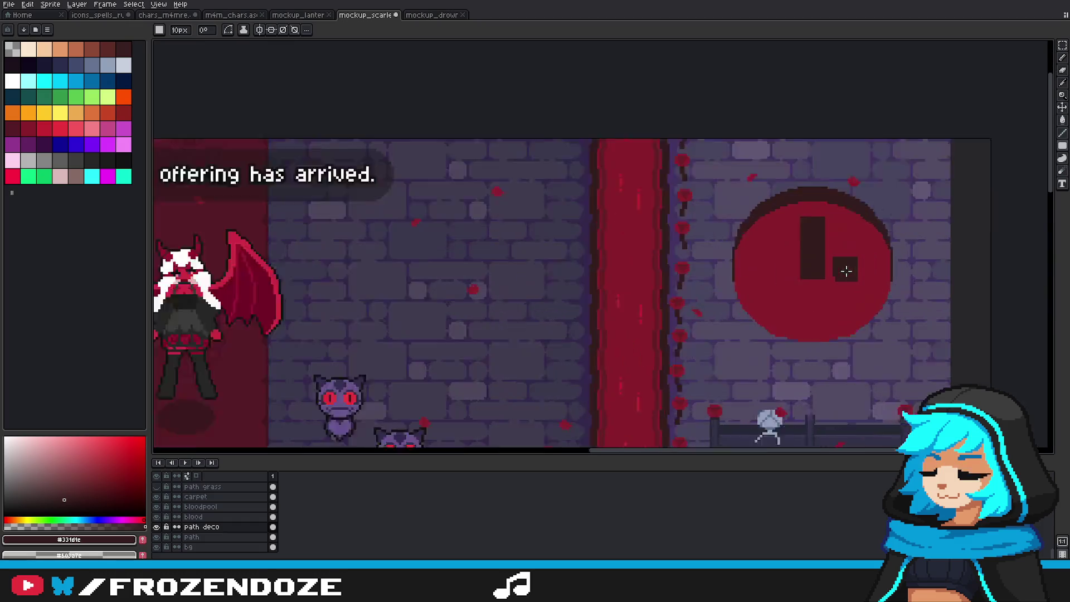
pyautogui.scroll(1, 844, 270)
pyautogui.press('-')
pyautogui.press('-')
pyautogui.press('-')
pyautogui.press('-')
pyautogui.press('-')
pyautogui.press('-')
pyautogui.scroll(3, 796, 285)
pyautogui.moveTo(772, 275); pyautogui.dragTo(836, 272)
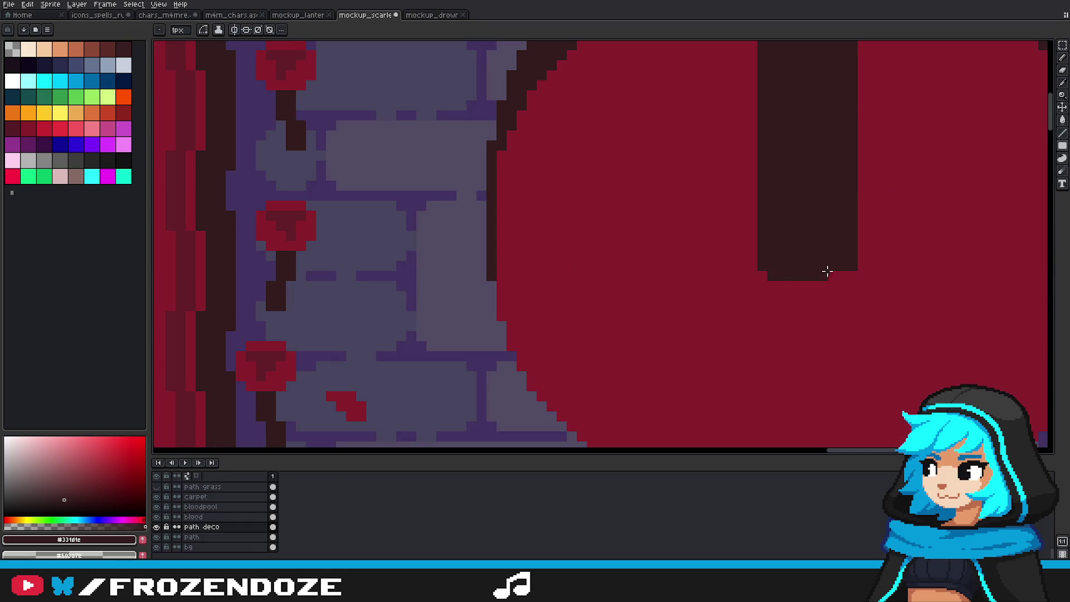
# Step: Reshape the slot's top corner at 1px using the circle's red
pyautogui.scroll(-2, 842, 291)
pyautogui.scroll(-4, 842, 290)
pyautogui.scroll(5, 825, 241)
pyautogui.keyDown('alt'); pyautogui.click(831, 238); pyautogui.keyUp('alt')
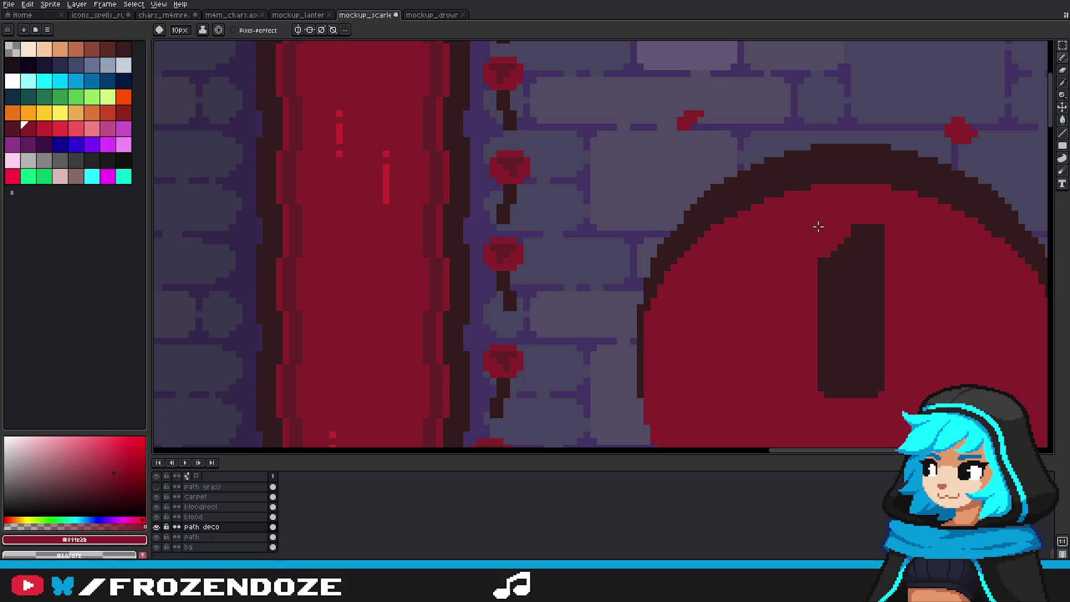
pyautogui.moveTo(839, 235); pyautogui.dragTo(824, 233)
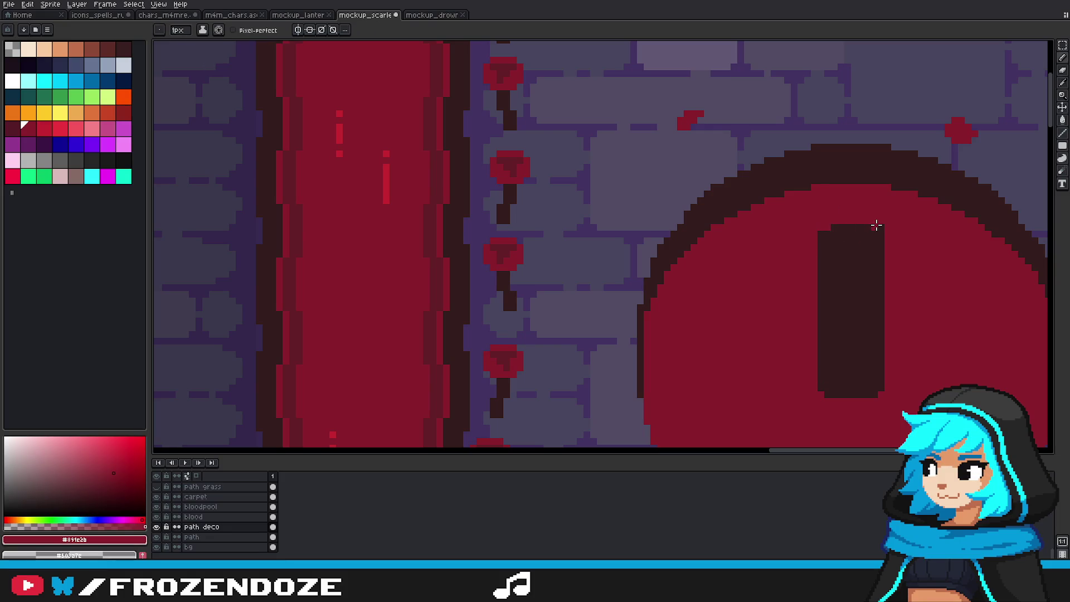
pyautogui.scroll(-4, 878, 230)
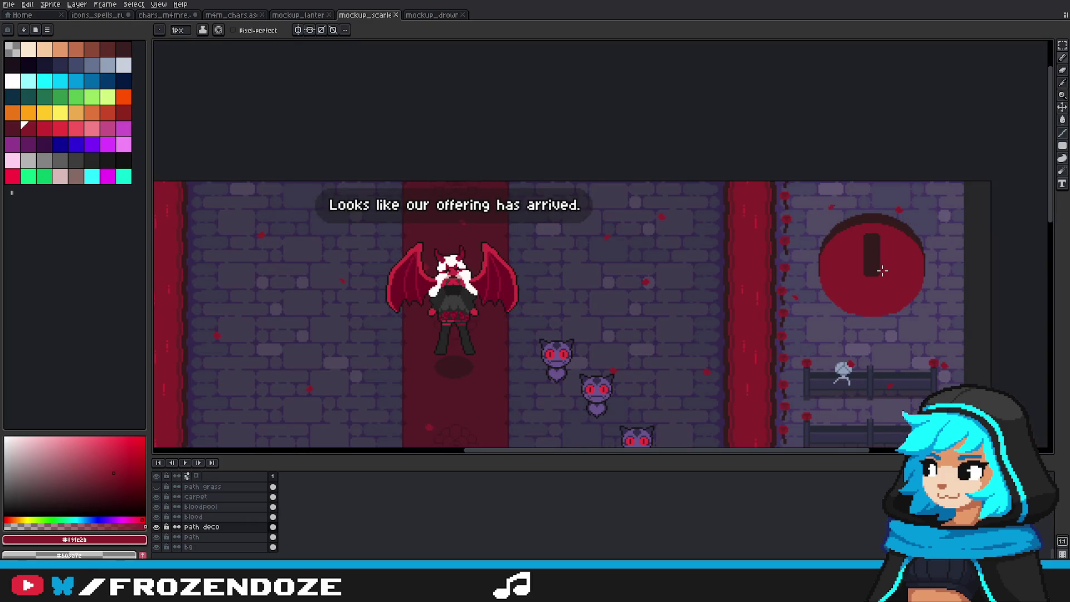
pyautogui.scroll(1, 883, 270)
pyautogui.scroll(1, 875, 256)
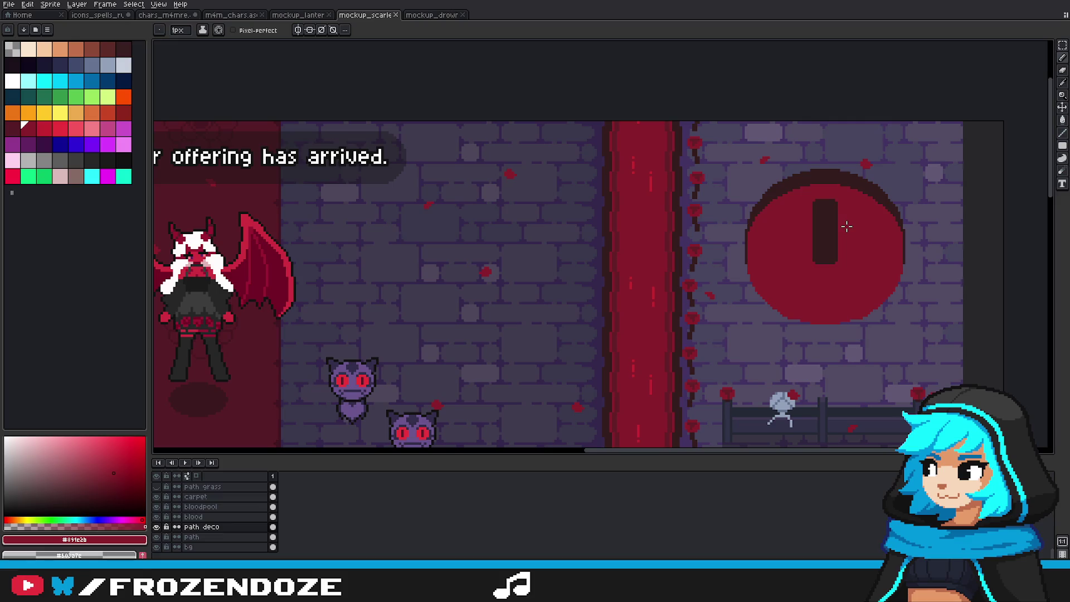
pyautogui.scroll(-1, 847, 225)
pyautogui.scroll(-2, 847, 226)
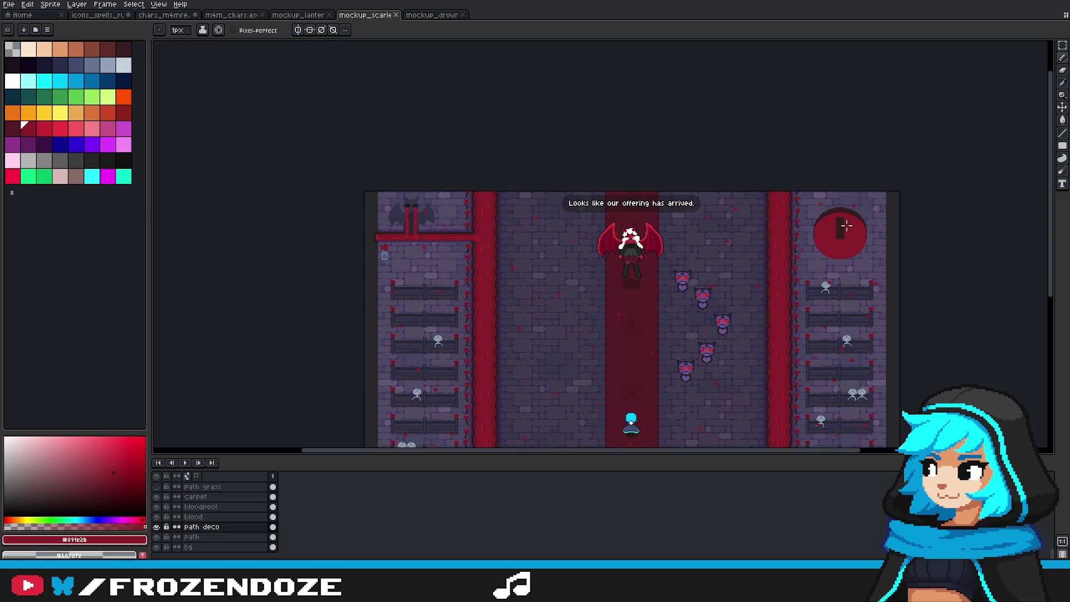
pyautogui.scroll(2, 847, 225)
pyautogui.scroll(2, 836, 222)
pyautogui.press('alt')
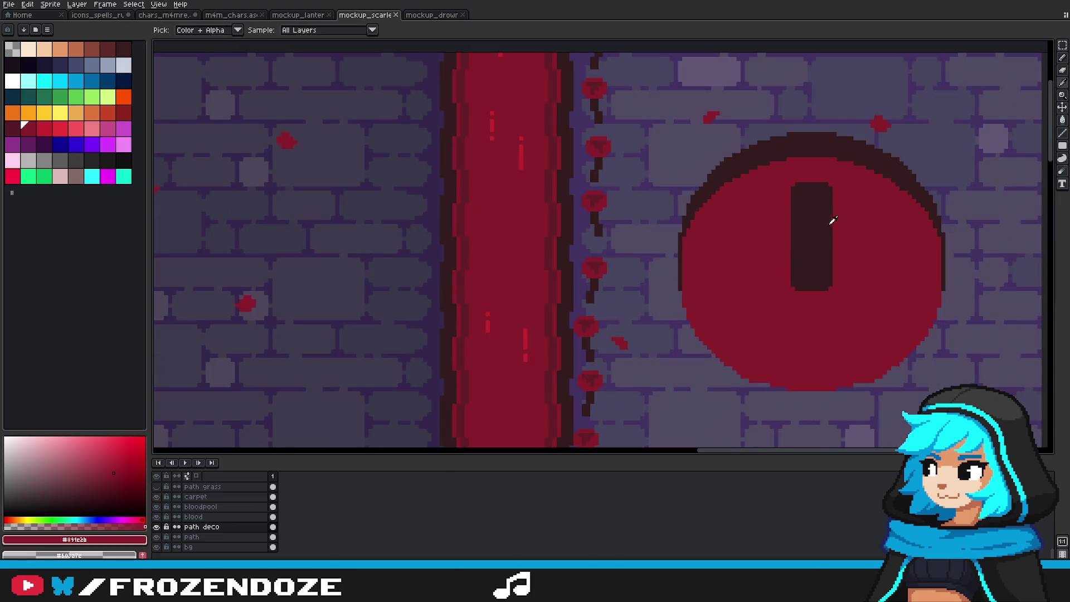
# Step: With bright red #c42430 at 2px, draw arcs beside the slot and a line down it
pyautogui.keyDown('alt'); pyautogui.click(527, 148); pyautogui.keyUp('alt')
pyautogui.scroll(1, 807, 210)
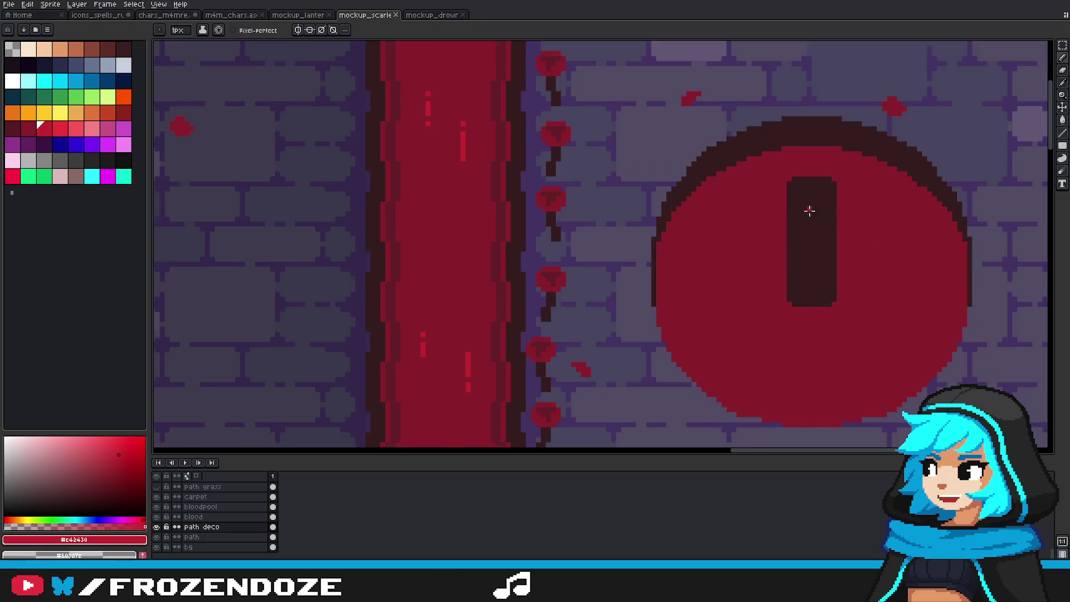
pyautogui.scroll(1, 807, 207)
pyautogui.press('-')
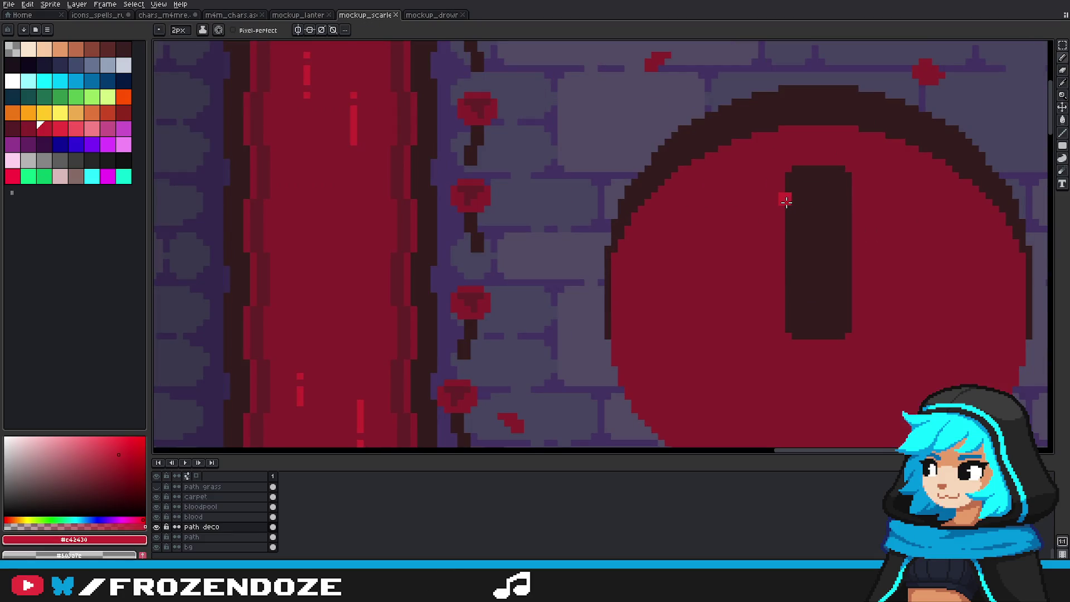
pyautogui.moveTo(781, 200); pyautogui.dragTo(745, 343)
pyautogui.press('v')
pyautogui.press('b')
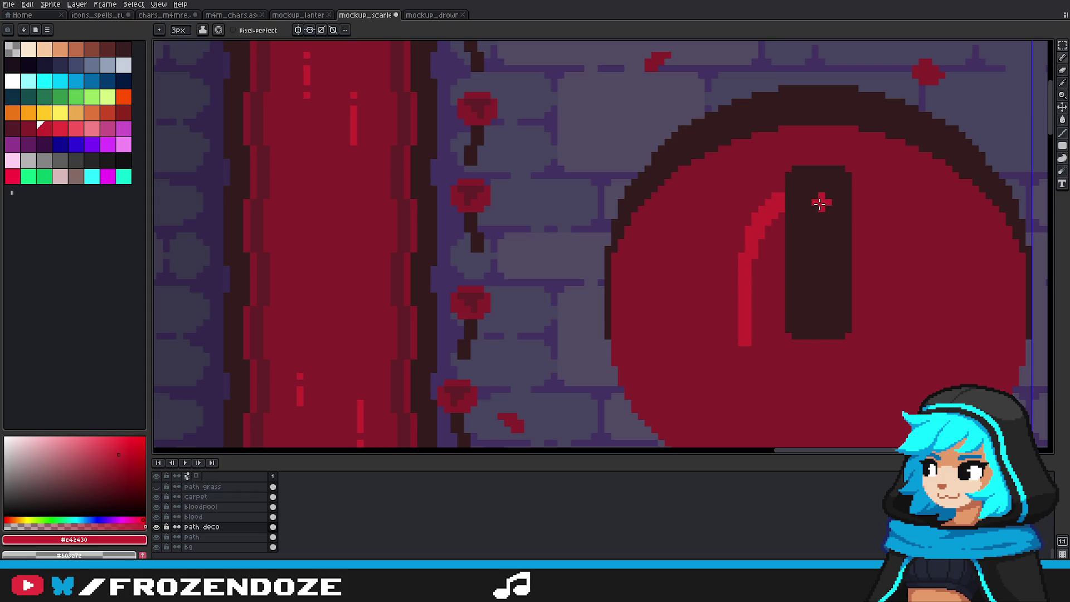
pyautogui.moveTo(812, 200); pyautogui.dragTo(818, 363)
pyautogui.moveTo(843, 198); pyautogui.dragTo(897, 324)
# Step: Redraw the left arc, slot line and right arc in red, then save the file
pyautogui.scroll(-4, 895, 307)
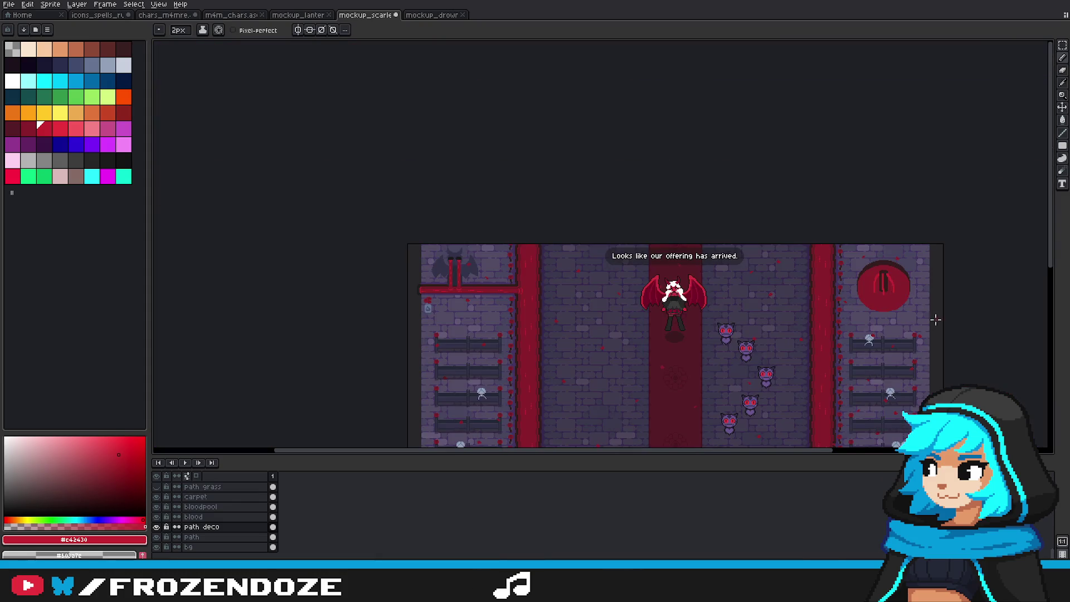
pyautogui.scroll(3, 936, 319)
pyautogui.scroll(1, 890, 280)
pyautogui.hotkey('ctrl', 'z')
pyautogui.hotkey('ctrl', 'z')
pyautogui.moveTo(809, 290); pyautogui.dragTo(795, 329)
pyautogui.moveTo(843, 259); pyautogui.dragTo(838, 338)
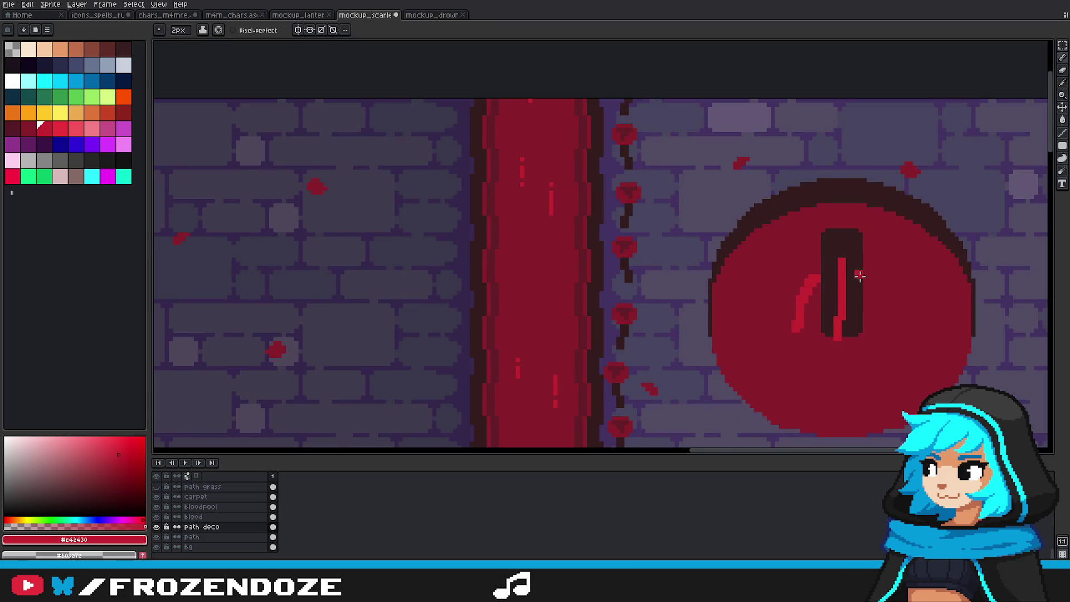
pyautogui.moveTo(872, 279); pyautogui.dragTo(893, 322)
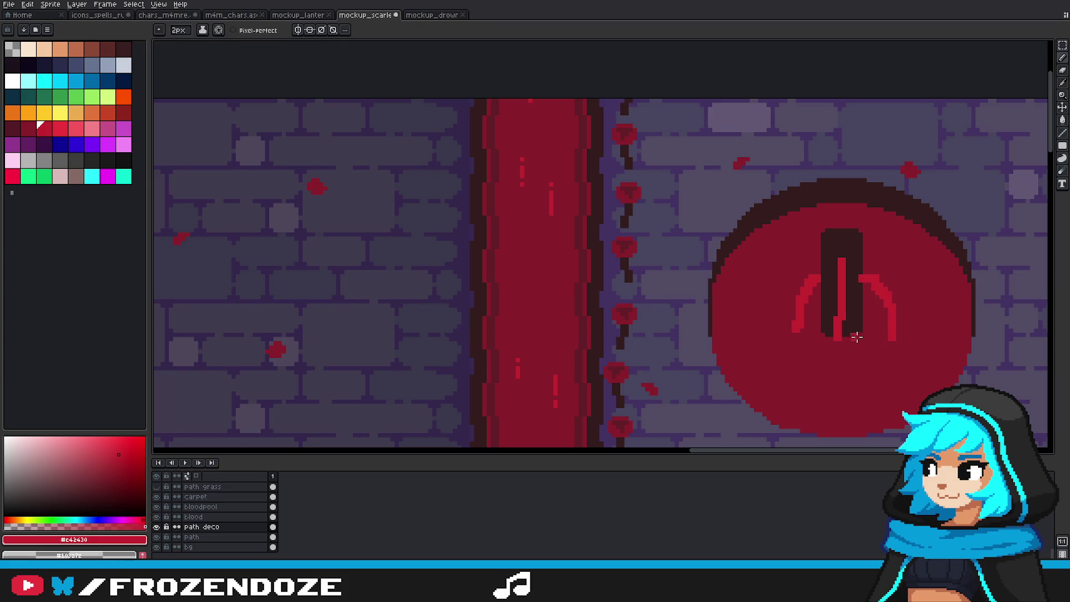
pyautogui.scroll(-4, 858, 335)
pyautogui.hotkey('ctrl', 's')
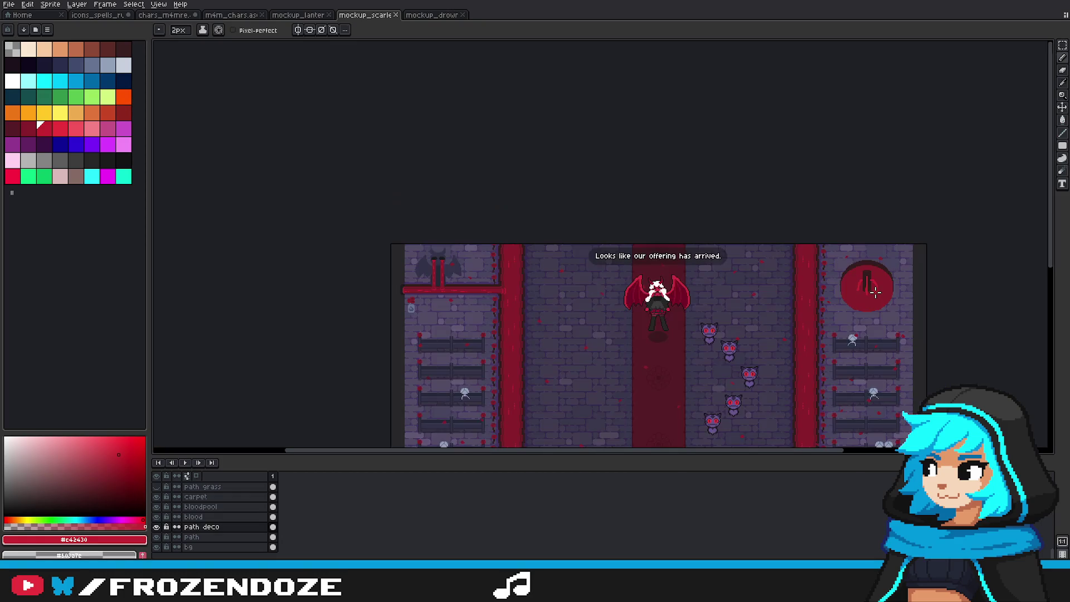
pyautogui.scroll(1, 920, 311)
pyautogui.scroll(2, 908, 257)
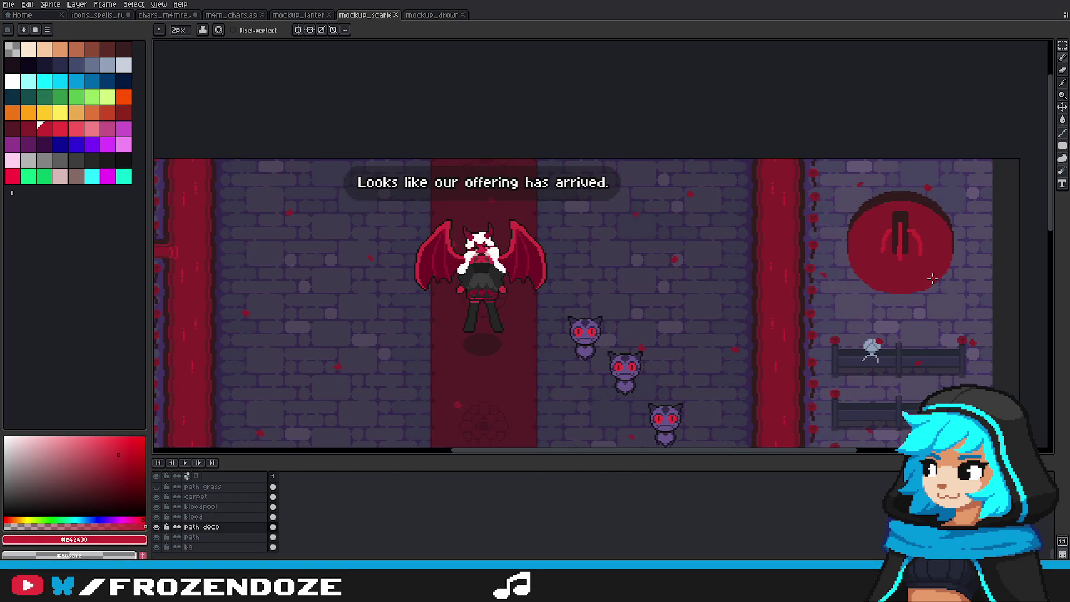
pyautogui.scroll(-2, 936, 279)
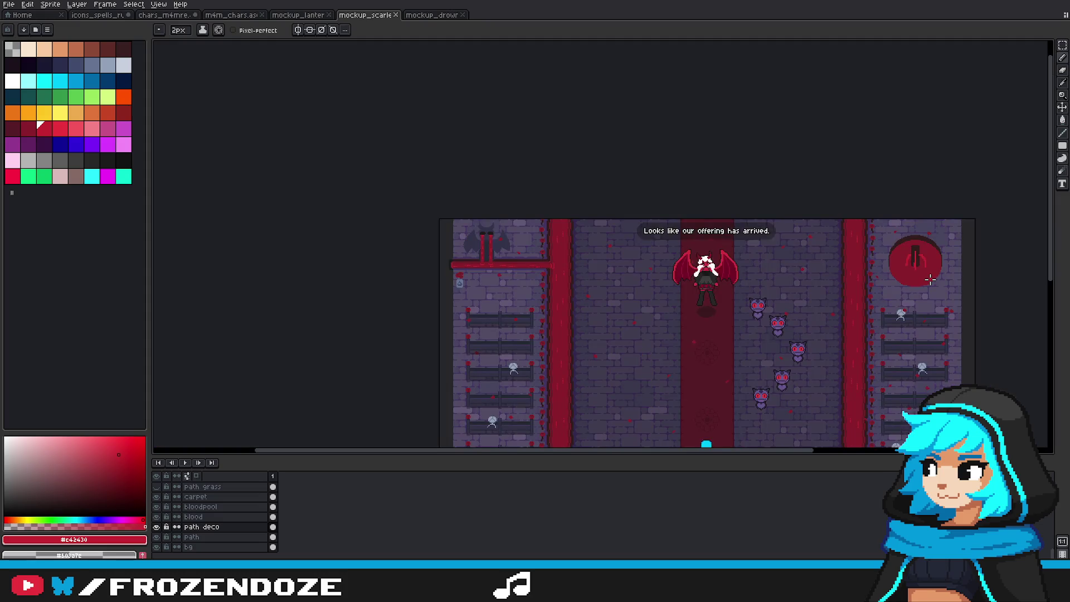
pyautogui.scroll(-1, 930, 273)
pyautogui.scroll(-1, 927, 259)
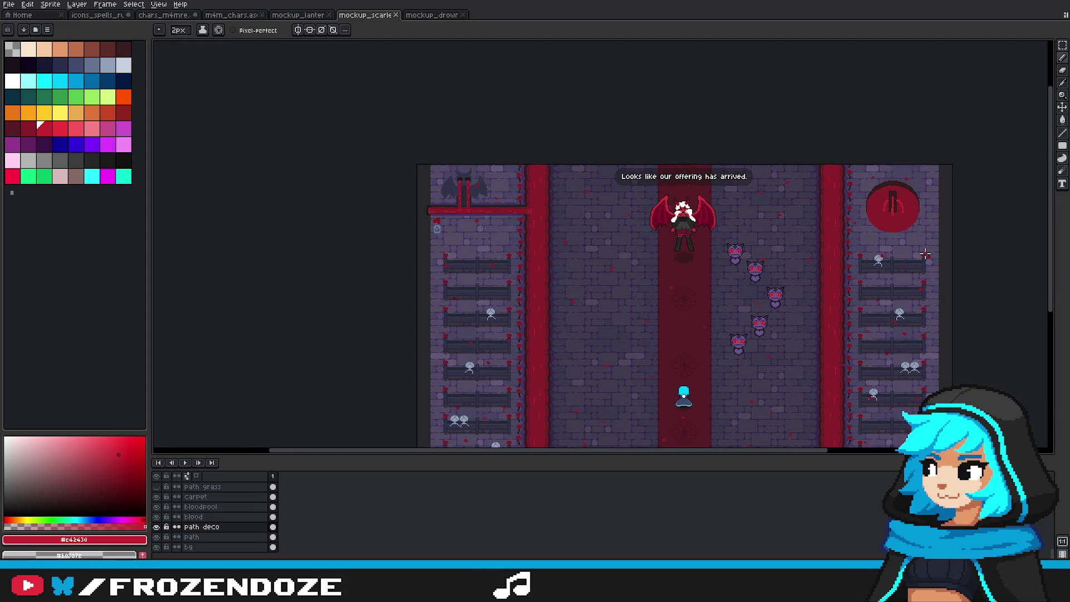
pyautogui.scroll(-1, 928, 239)
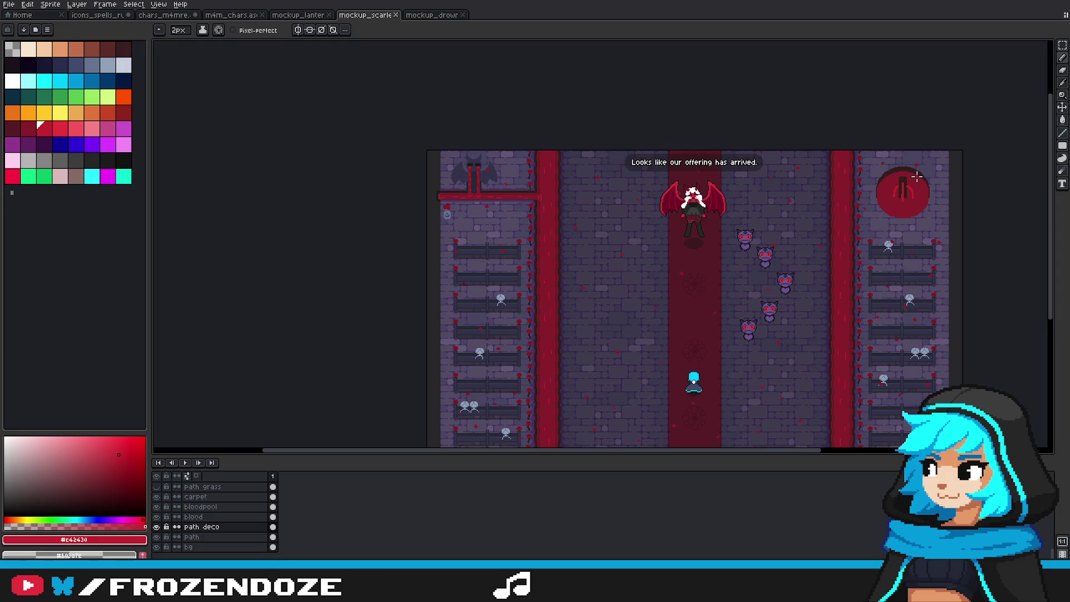
pyautogui.scroll(5, 895, 184)
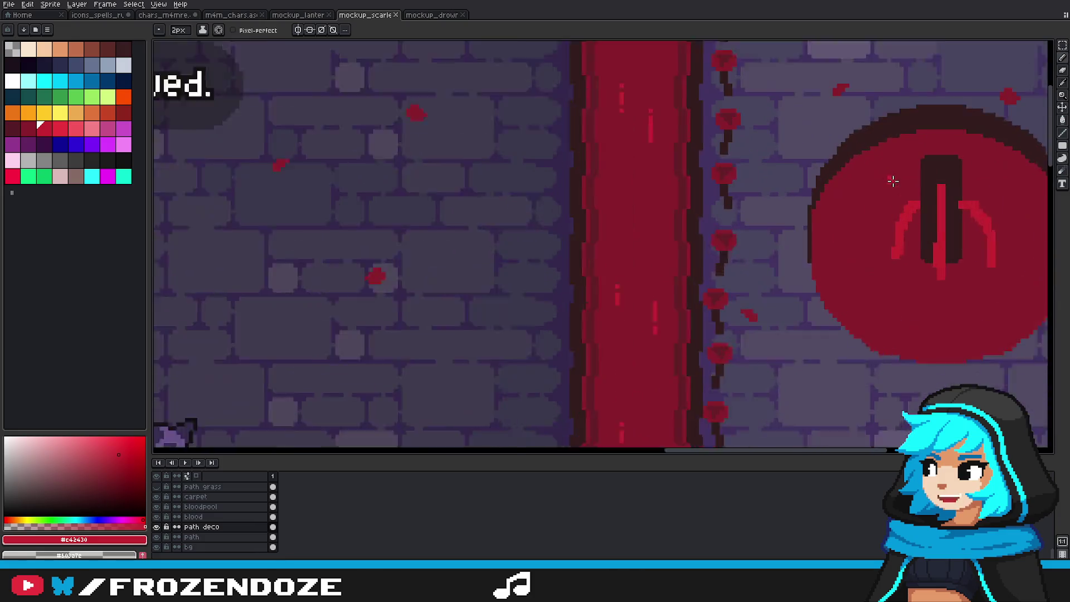
pyautogui.scroll(-2, 909, 192)
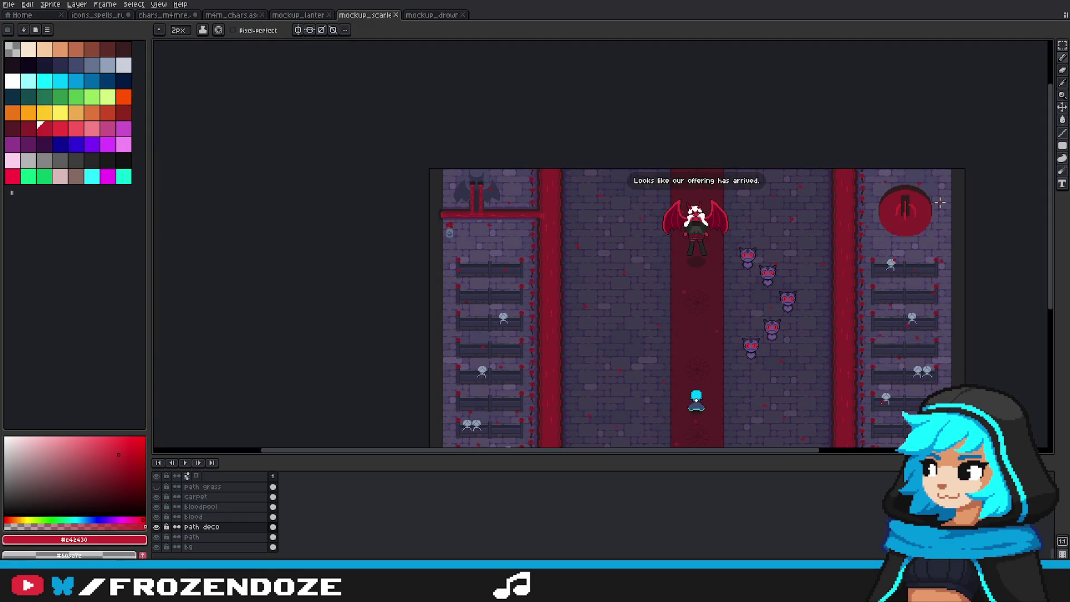
pyautogui.scroll(3, 941, 203)
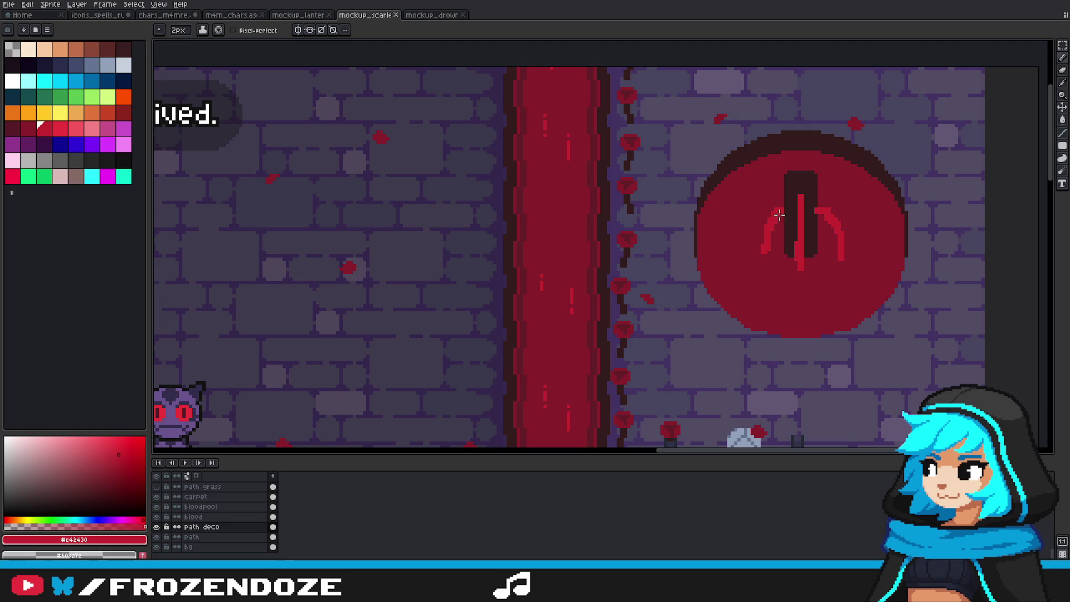
# Step: Try a dark-red bar from the circle toward the pillar, then undo it
pyautogui.keyDown('alt'); pyautogui.click(700, 230); pyautogui.keyUp('alt')
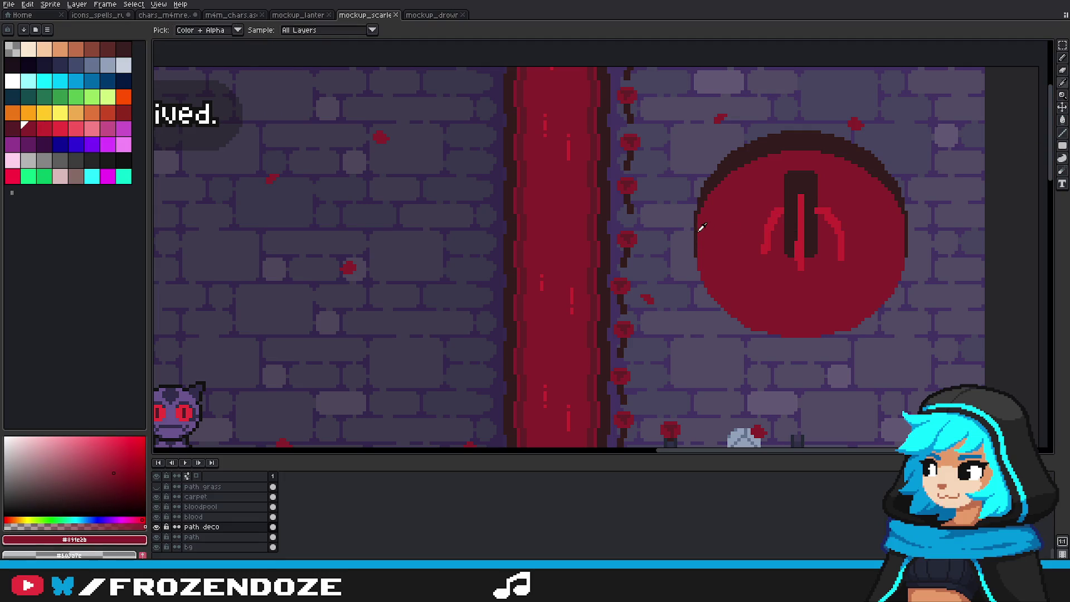
pyautogui.moveTo(700, 238); pyautogui.dragTo(684, 252)
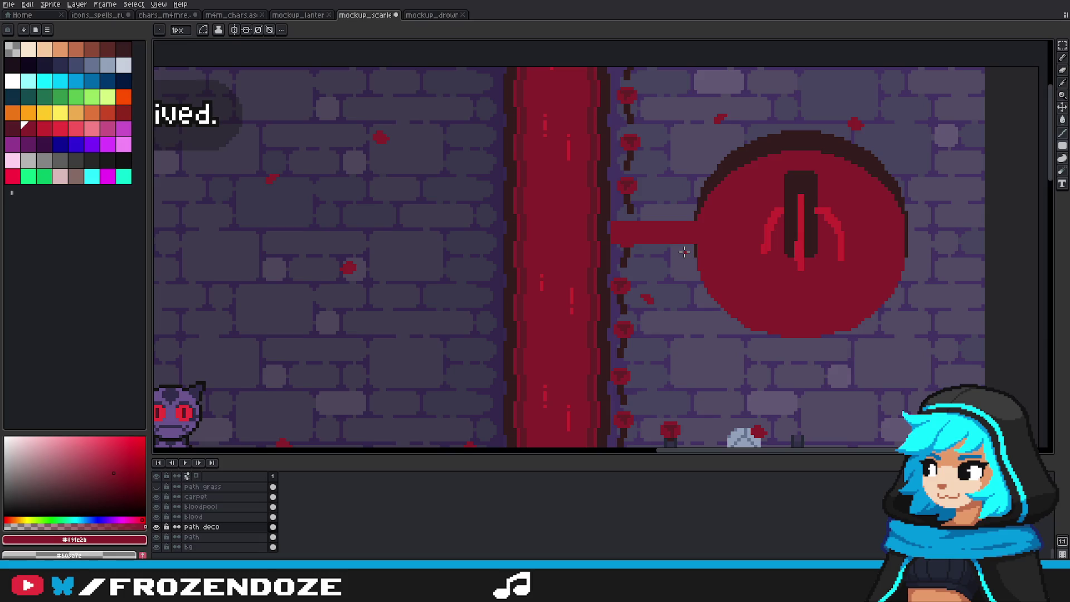
pyautogui.scroll(-6, 685, 252)
pyautogui.scroll(3, 685, 252)
pyautogui.hotkey('ctrl', 'z')
# Step: On the bloodpool layer, marquee-select the horizontal pipe on the left wall
pyautogui.click(223, 507)
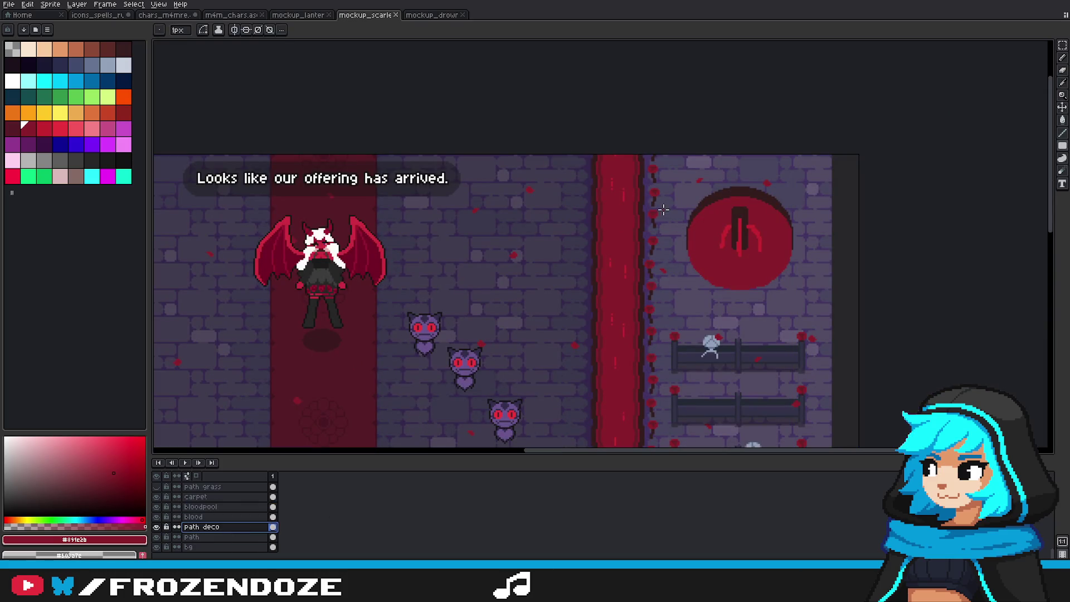
pyautogui.scroll(-2, 662, 253)
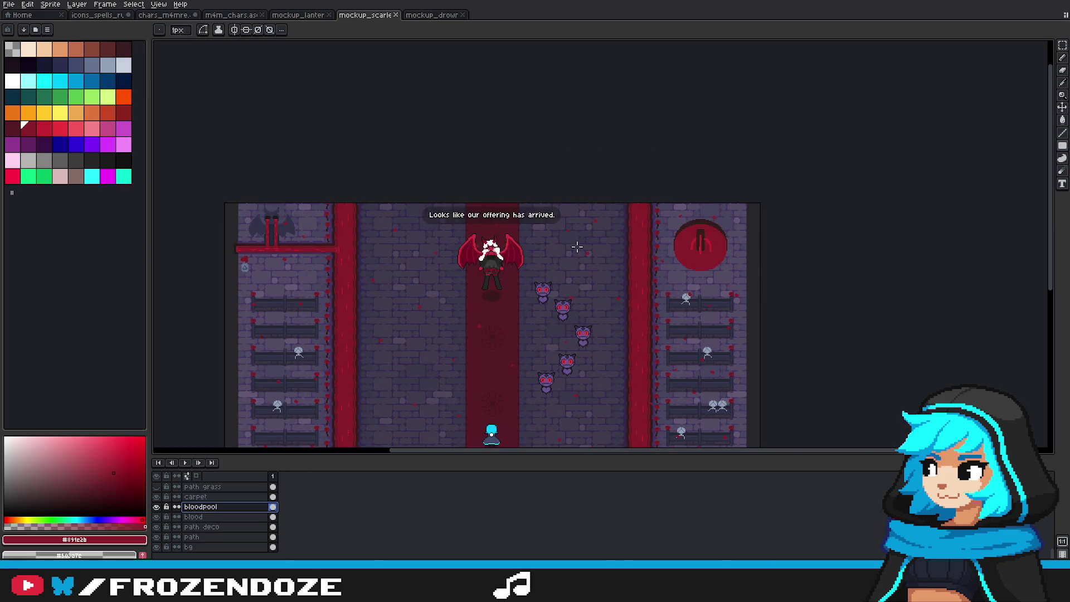
pyautogui.scroll(2, 356, 252)
pyautogui.click(1062, 45)
pyautogui.scroll(1, 242, 229)
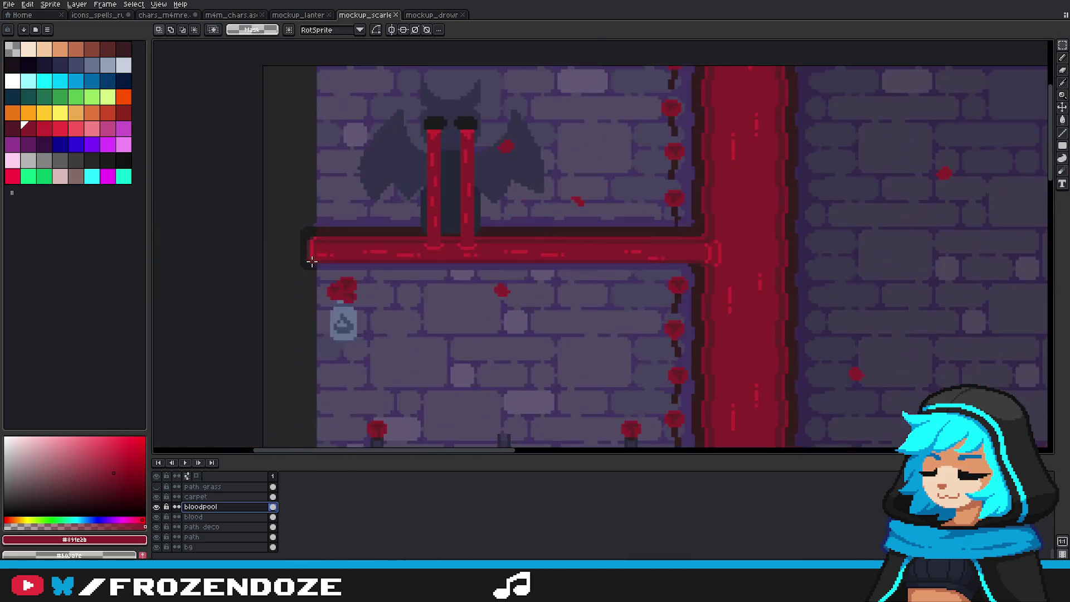
pyautogui.moveTo(296, 219); pyautogui.dragTo(735, 272)
# Step: Move the pipe copy onto the valve circle, aligning it with the pixel grid
pyautogui.scroll(-2, 735, 272)
pyautogui.hscroll(3, 736, 274)
pyautogui.moveTo(258, 258)
pyautogui.mouseDown()
pyautogui.moveTo(1054, 281)
pyautogui.moveTo(641, 261)
pyautogui.mouseUp()
pyautogui.scroll(2, 715, 262)
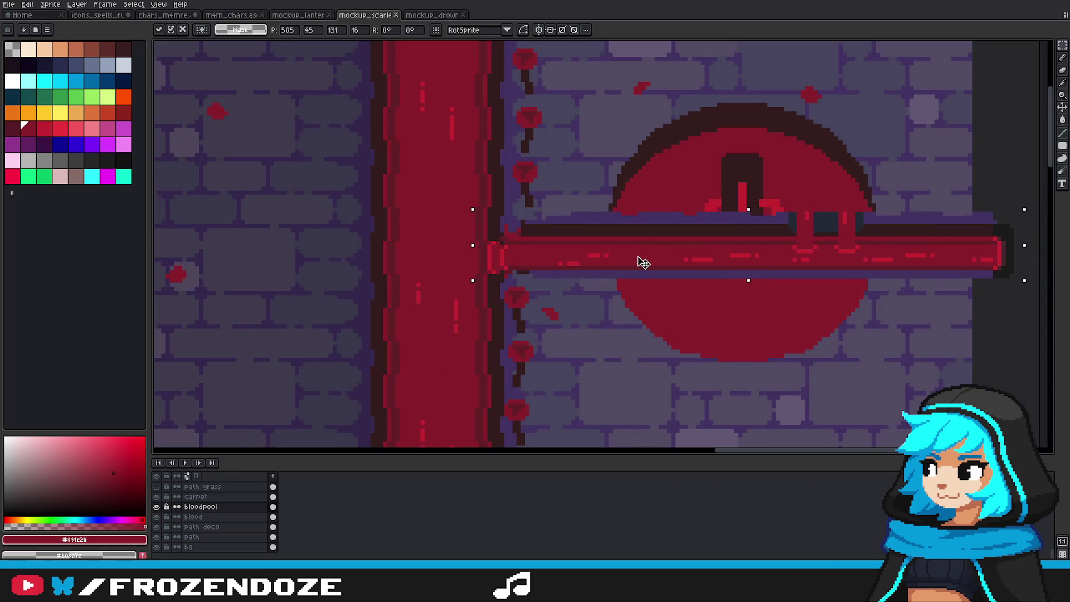
pyautogui.press('Escape')
pyautogui.scroll(-4, 575, 272)
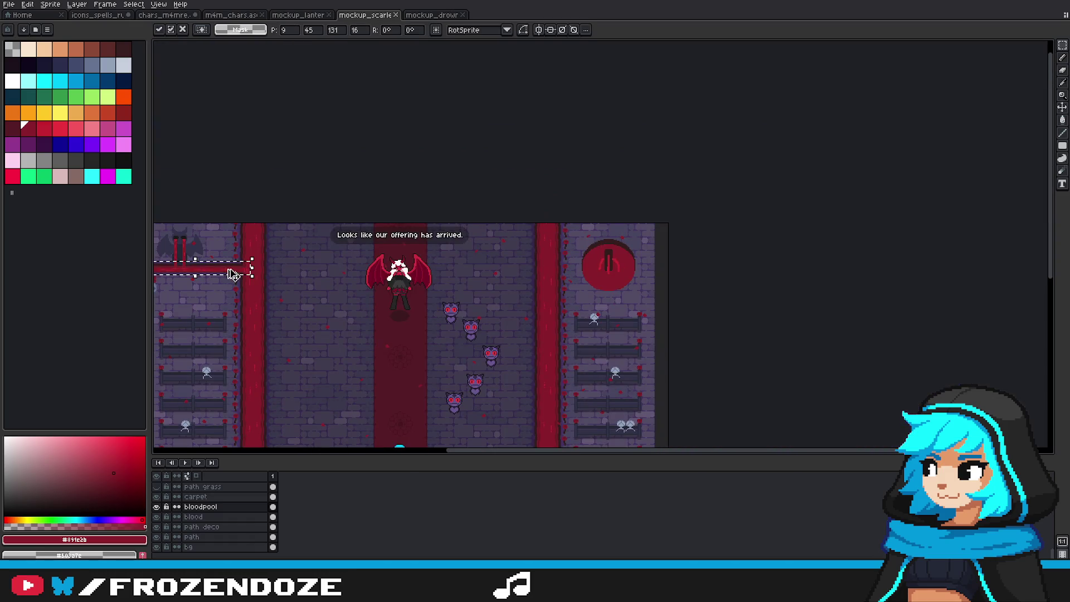
pyautogui.moveTo(229, 271)
pyautogui.mouseDown()
pyautogui.moveTo(609, 286)
pyautogui.moveTo(610, 258)
pyautogui.moveTo(878, 148)
pyautogui.moveTo(572, 255)
pyautogui.mouseUp()
pyautogui.scroll(2, 610, 286)
pyautogui.hotkey('ctrl', "'")
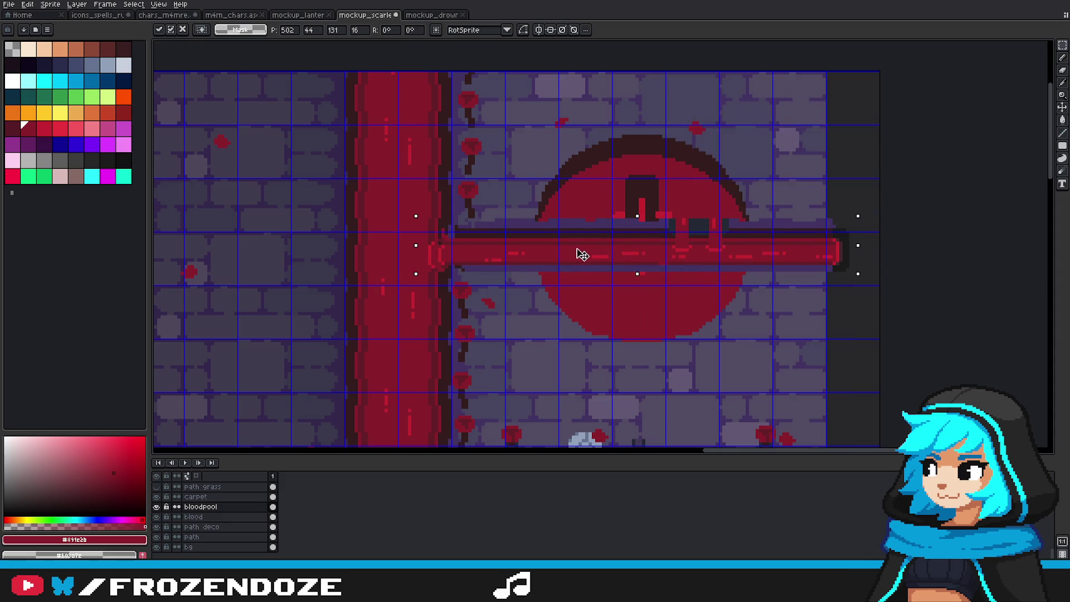
pyautogui.moveTo(573, 255); pyautogui.dragTo(577, 255)
pyautogui.press('Return')
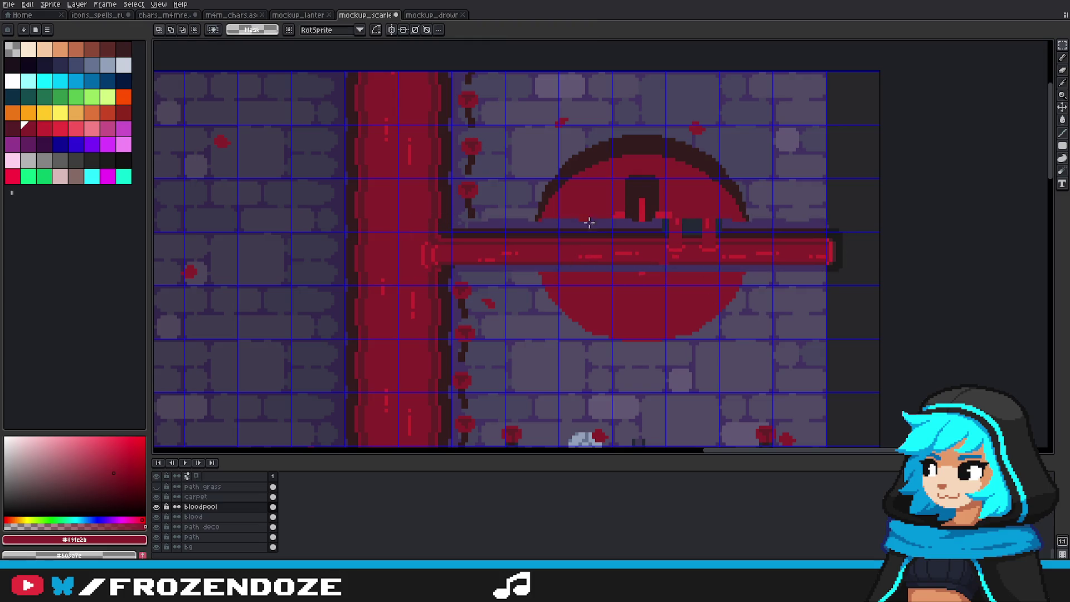
pyautogui.scroll(1, 553, 233)
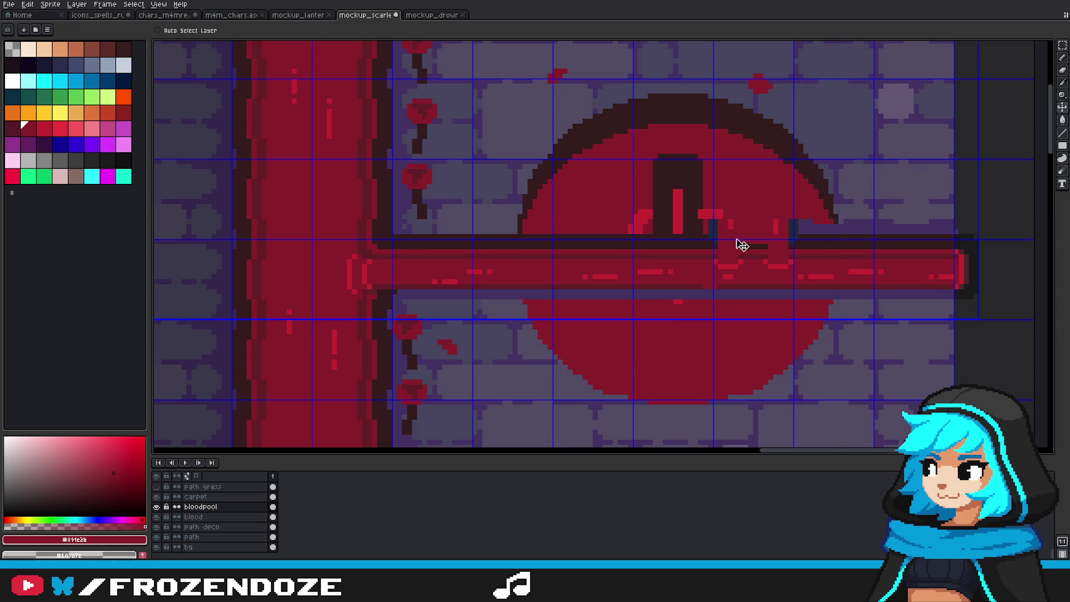
# Step: Bucket-fill the two dark gaps beside the valve with red
pyautogui.scroll(2, 710, 227)
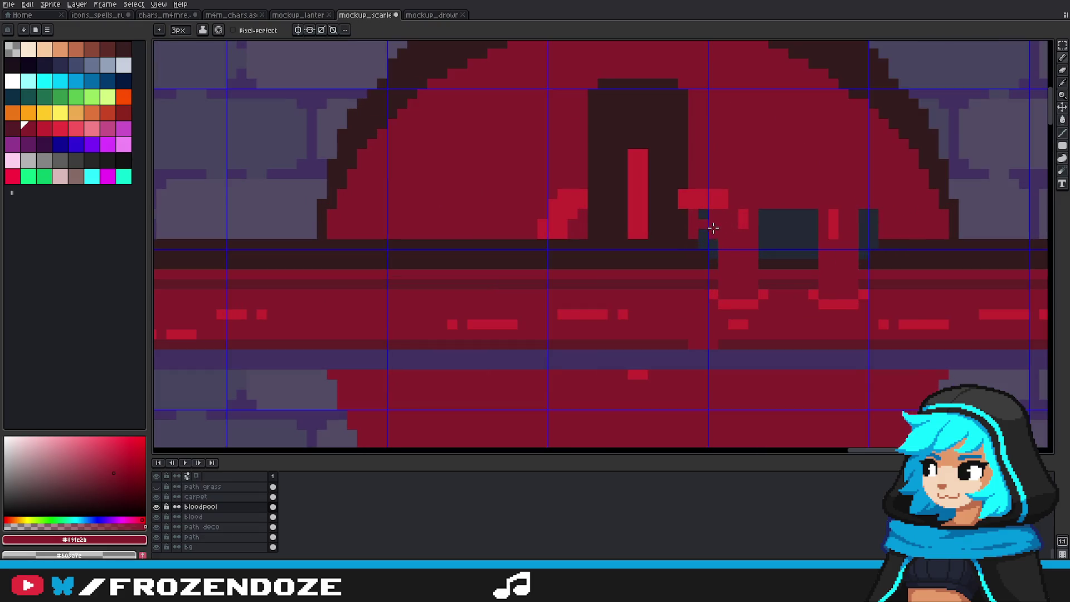
pyautogui.click(776, 229)
pyautogui.click(868, 226)
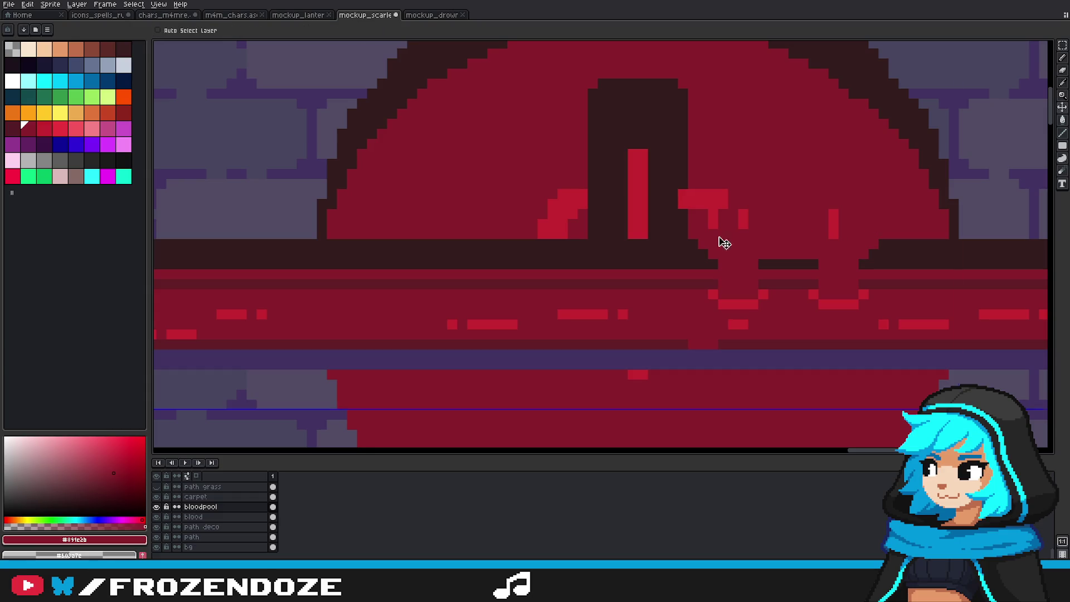
pyautogui.keyDown('alt'); pyautogui.click(692, 253); pyautogui.keyUp('alt')
pyautogui.scroll(-4, 701, 257)
pyautogui.scroll(2, 602, 242)
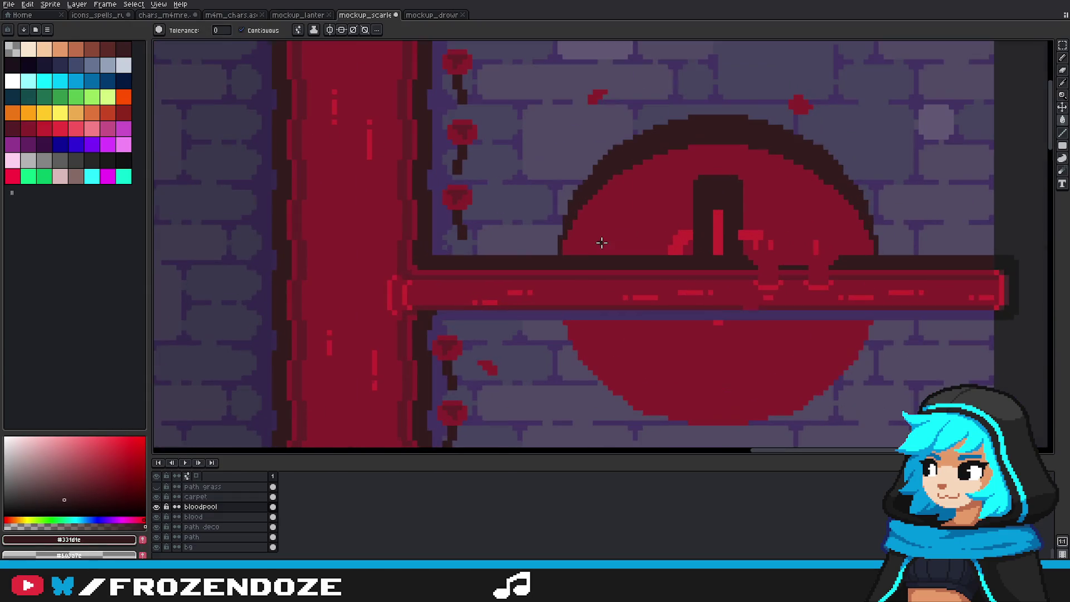
# Step: Fill the dark bar across the valve, the step region and the lower bar red
pyautogui.press('b')
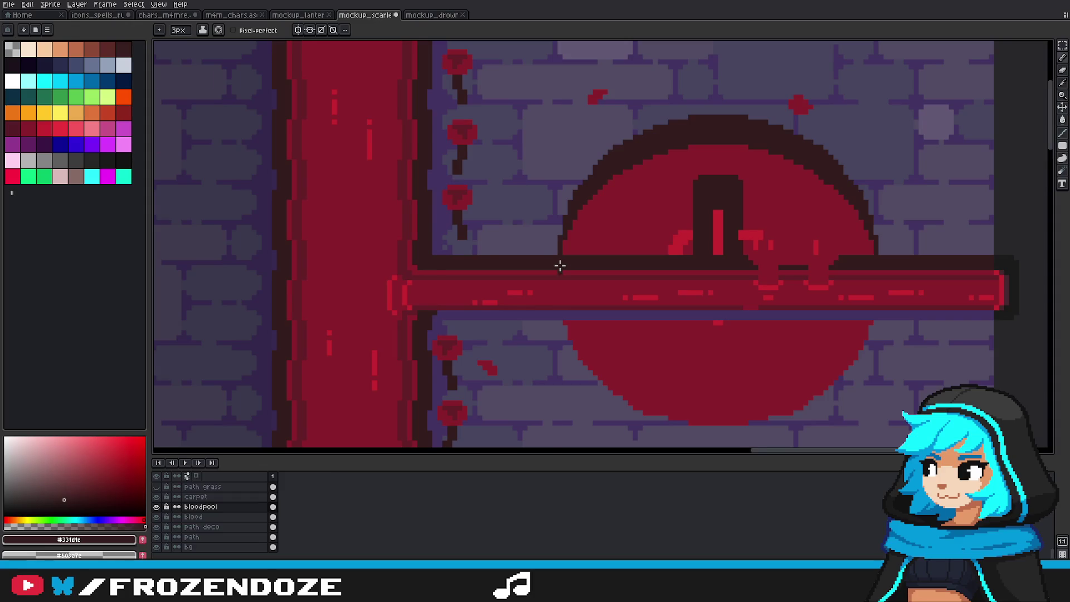
pyautogui.scroll(-1, 560, 267)
pyautogui.scroll(3, 558, 262)
pyautogui.press('g')
pyautogui.click(604, 253)
pyautogui.scroll(-2, 873, 265)
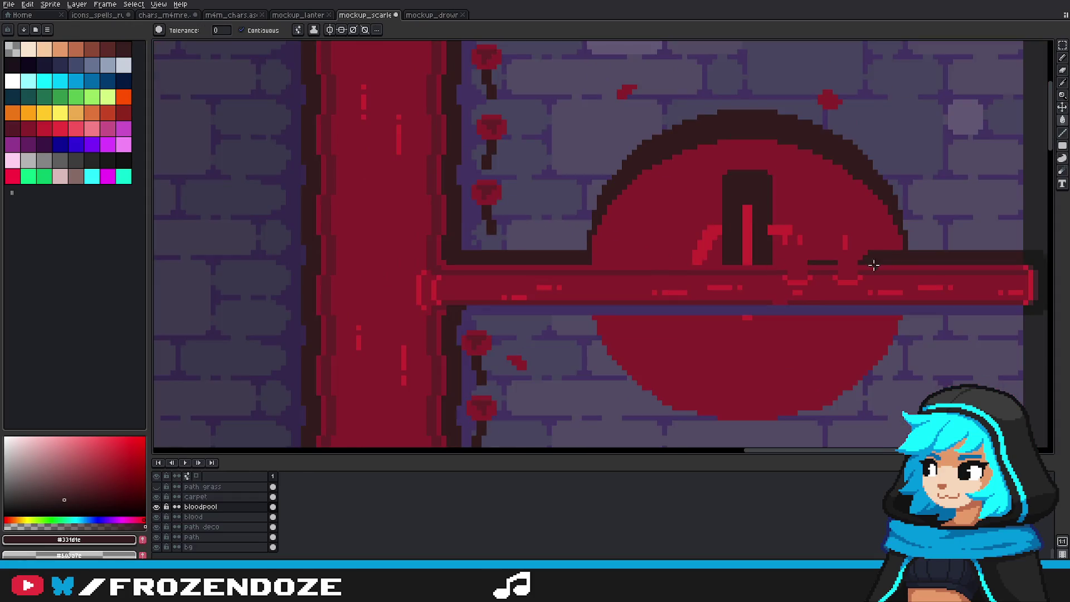
pyautogui.scroll(2, 874, 266)
pyautogui.press('b')
pyautogui.press('g')
pyautogui.click(880, 249)
pyautogui.click(698, 262)
pyautogui.scroll(-1, 697, 267)
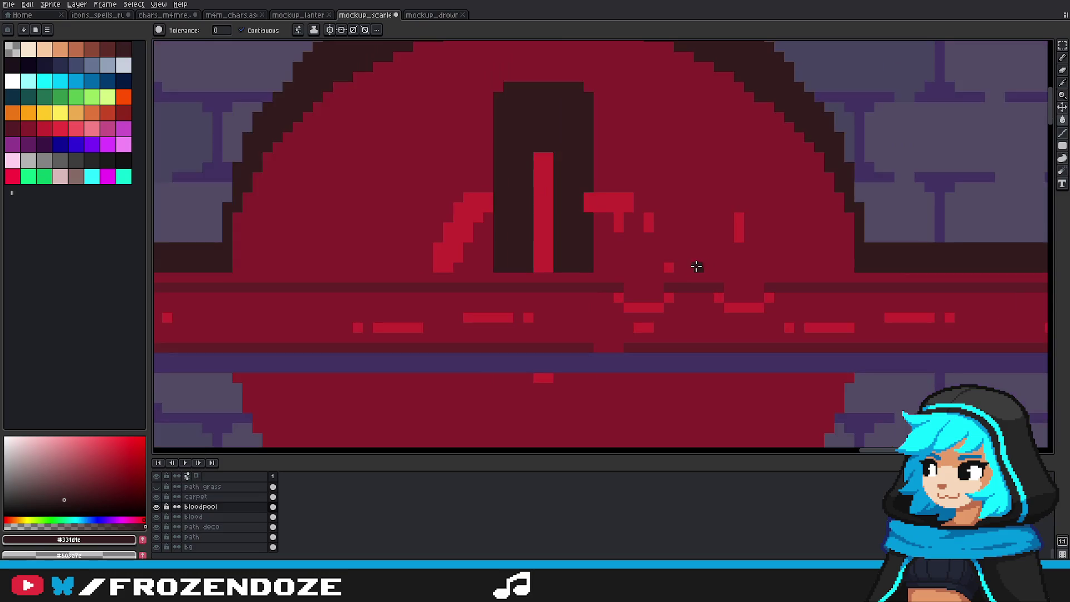
pyautogui.press('b')
# Step: Repaint the bar across the valve dark red and touch up the circle edge at 1px
pyautogui.moveTo(619, 217); pyautogui.dragTo(658, 262)
pyautogui.moveTo(739, 217); pyautogui.dragTo(739, 243)
pyautogui.scroll(-1, 657, 273)
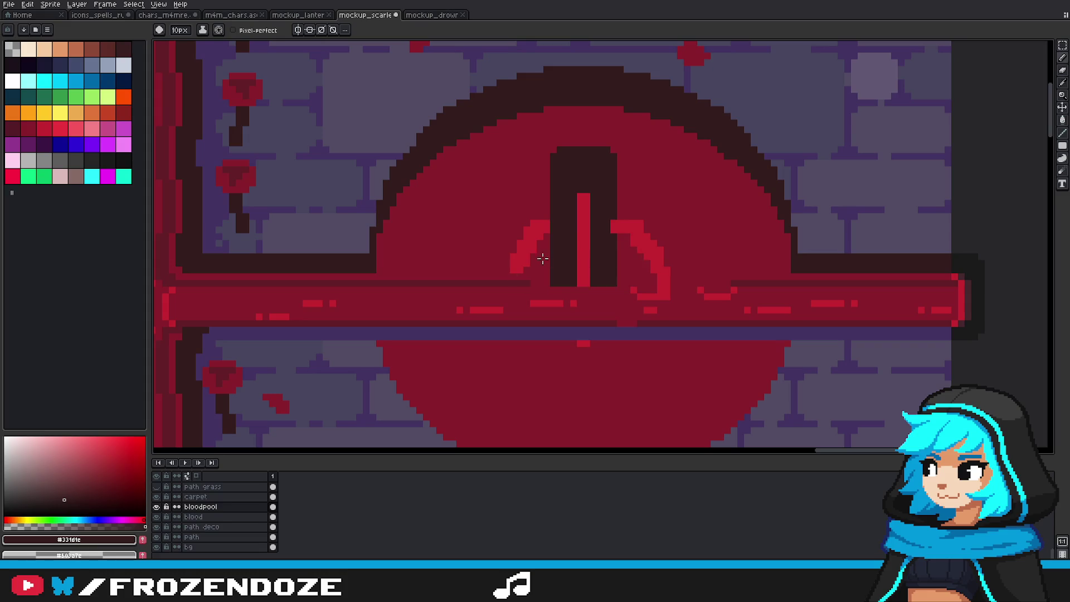
pyautogui.moveTo(478, 265); pyautogui.dragTo(645, 204)
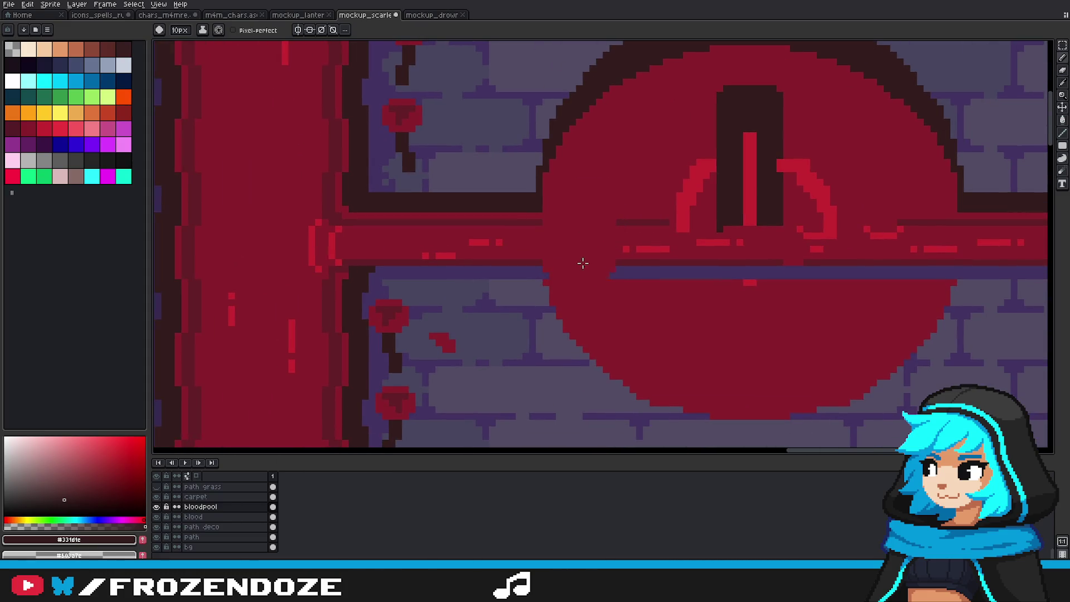
pyautogui.moveTo(625, 245); pyautogui.dragTo(908, 245)
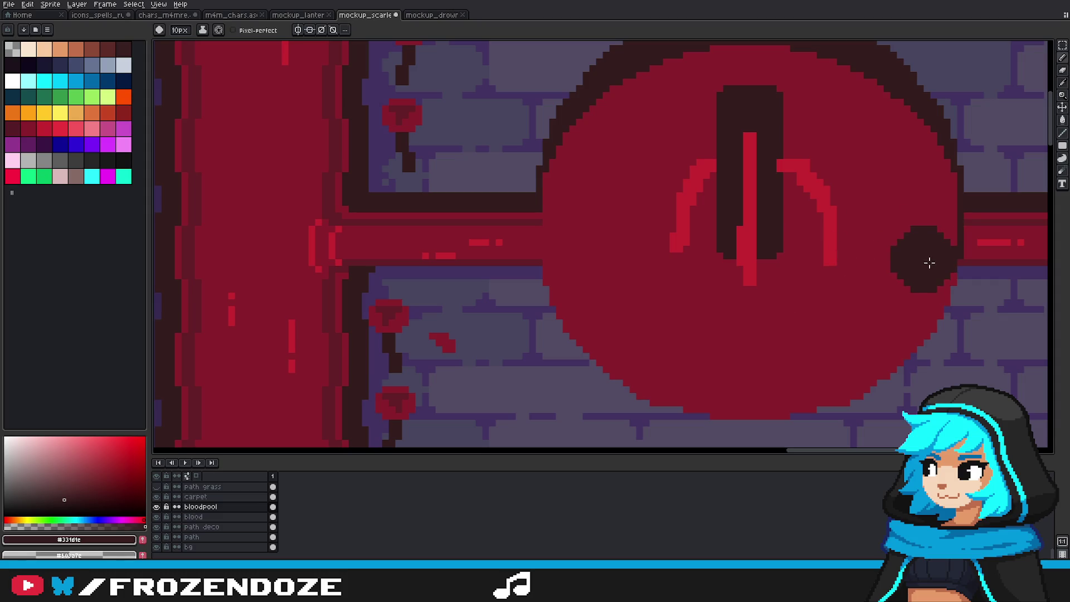
pyautogui.hscroll(4, 1015, 239)
pyautogui.press('-')
pyautogui.press('-')
pyautogui.press('-')
pyautogui.scroll(3, 756, 243)
pyautogui.keyDown('alt'); pyautogui.click(735, 243); pyautogui.keyUp('alt')
pyautogui.moveTo(717, 279); pyautogui.dragTo(717, 229)
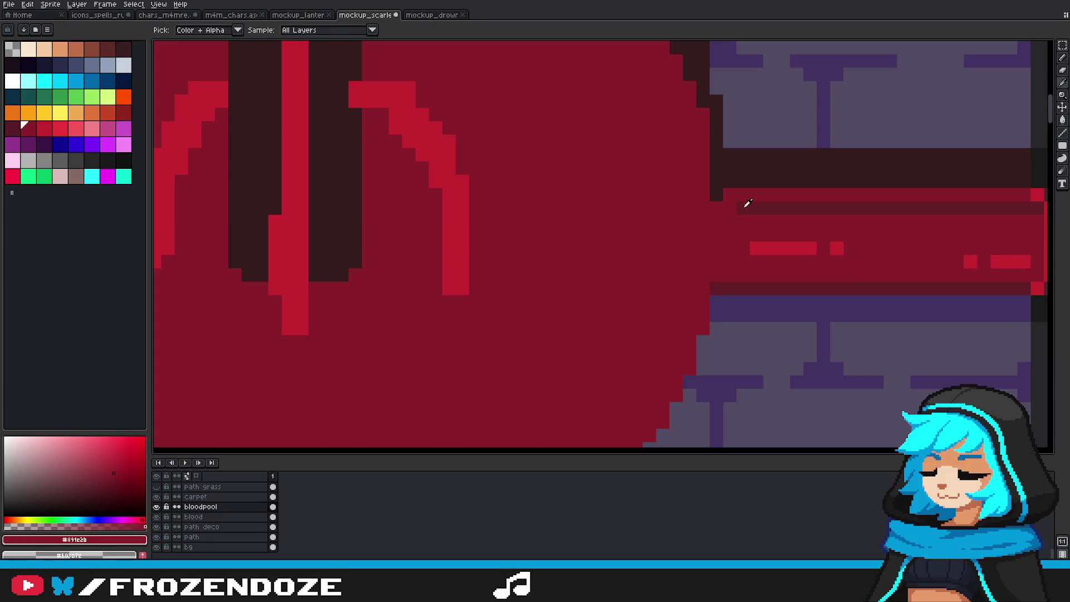
# Step: Paint bright red #c42430 curved highlights on the valve's upper and lower left
pyautogui.scroll(-3, 742, 234)
pyautogui.scroll(-1, 753, 247)
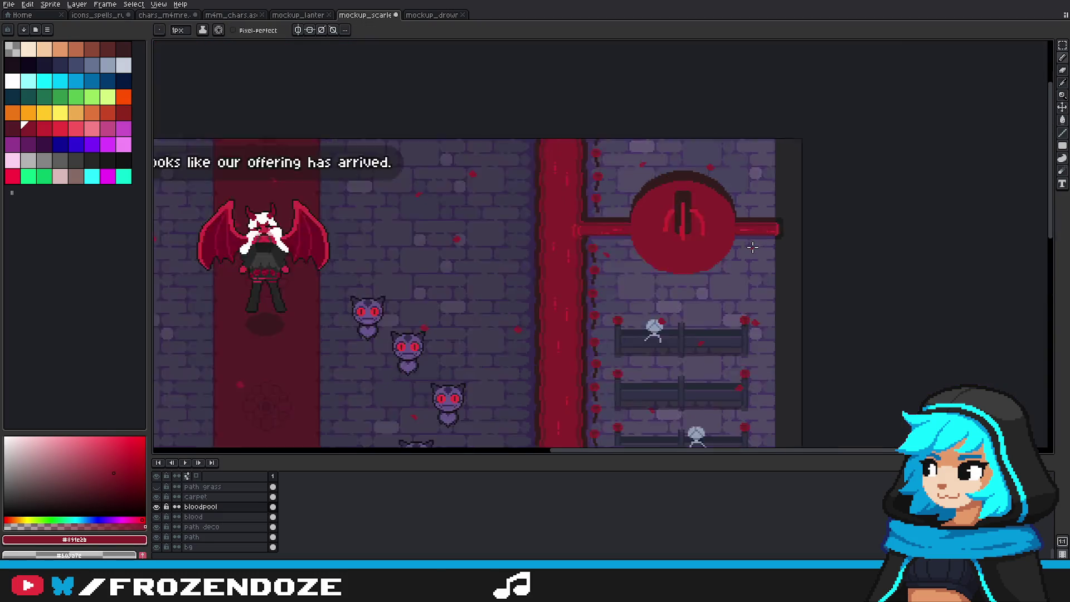
pyautogui.scroll(-1, 765, 259)
pyautogui.scroll(2, 722, 246)
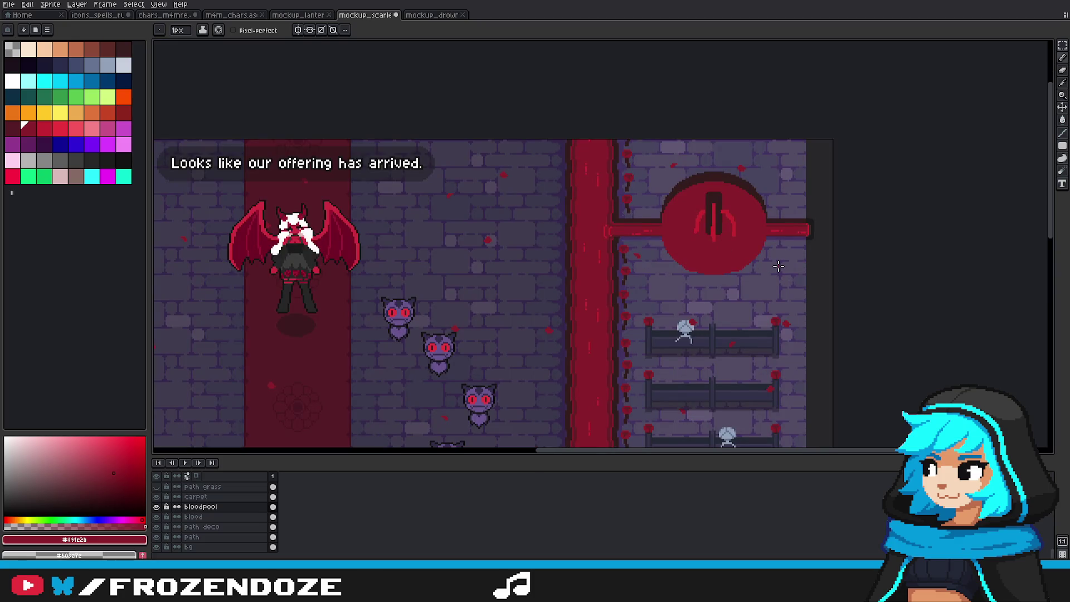
pyautogui.scroll(2, 730, 226)
pyautogui.keyDown('alt'); pyautogui.click(626, 211); pyautogui.keyUp('alt')
pyautogui.moveTo(575, 222); pyautogui.dragTo(623, 152)
pyautogui.moveTo(574, 259); pyautogui.dragTo(631, 318)
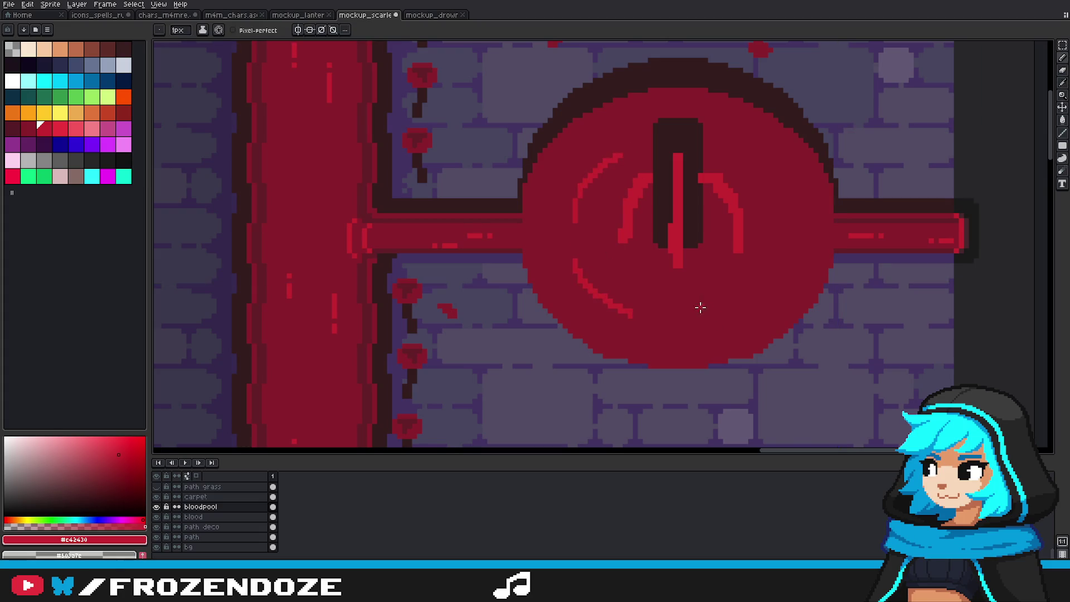
pyautogui.scroll(-5, 763, 251)
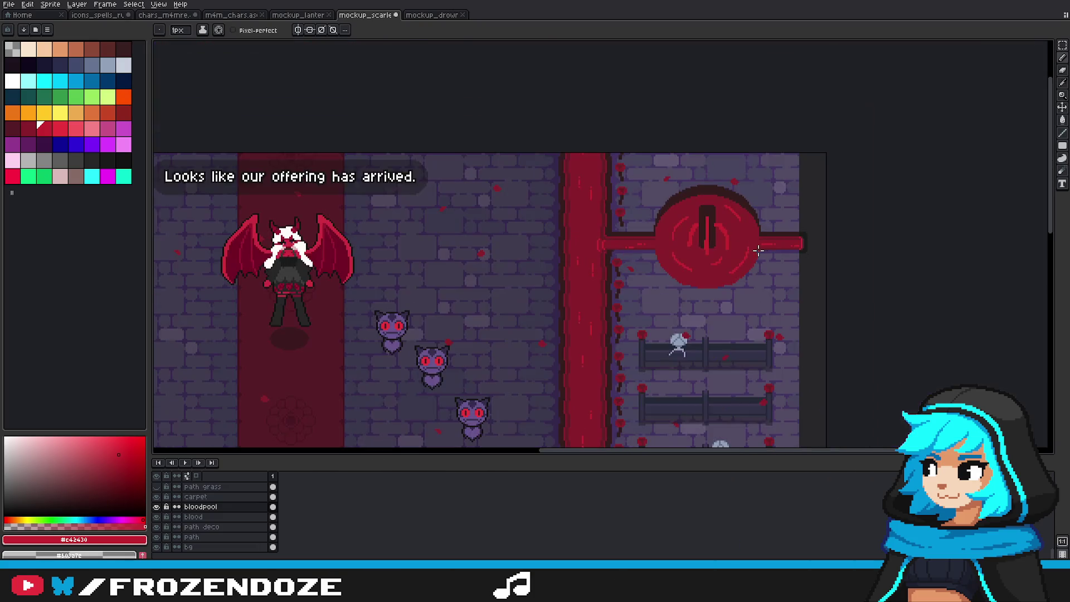
pyautogui.scroll(1, 747, 274)
pyautogui.scroll(-1, 747, 274)
pyautogui.moveTo(748, 274); pyautogui.dragTo(818, 239)
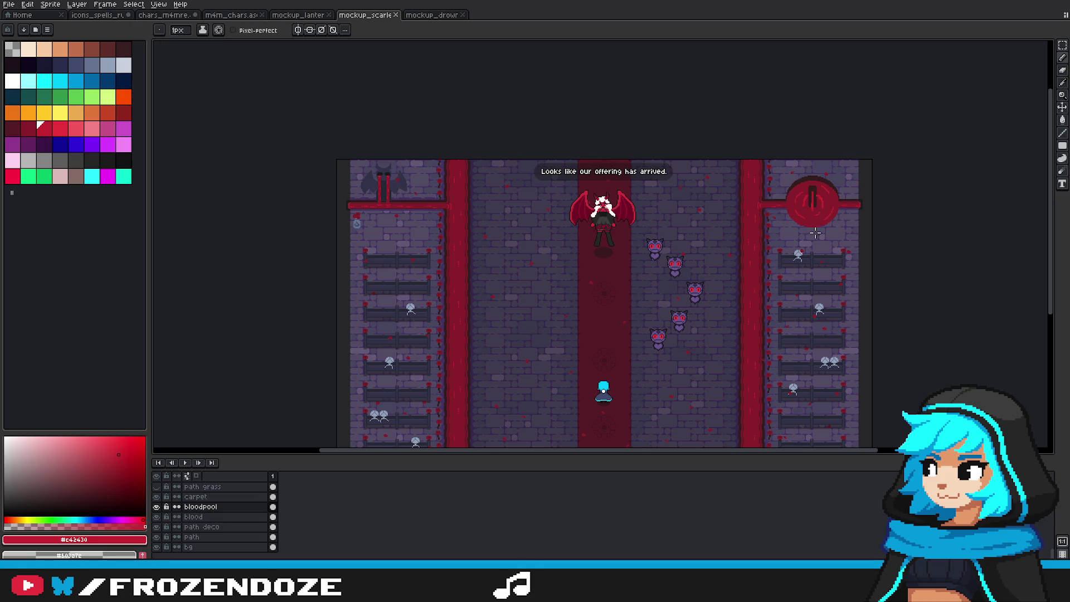
# Step: Recenter the whole hall room in view and pick the selection tool
pyautogui.moveTo(815, 233); pyautogui.dragTo(831, 224)
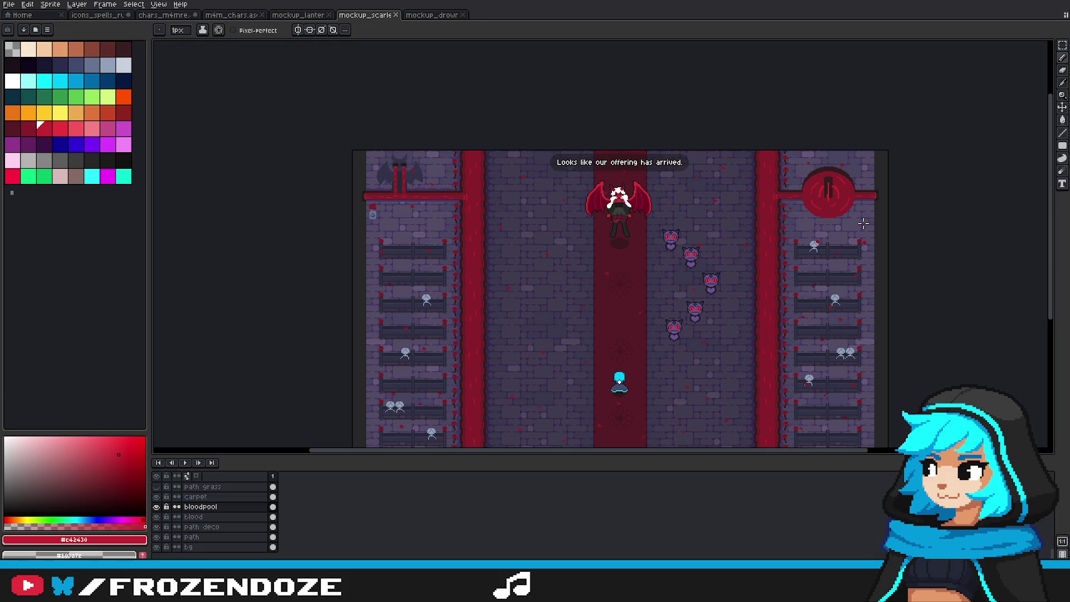
pyautogui.moveTo(840, 224); pyautogui.dragTo(901, 196)
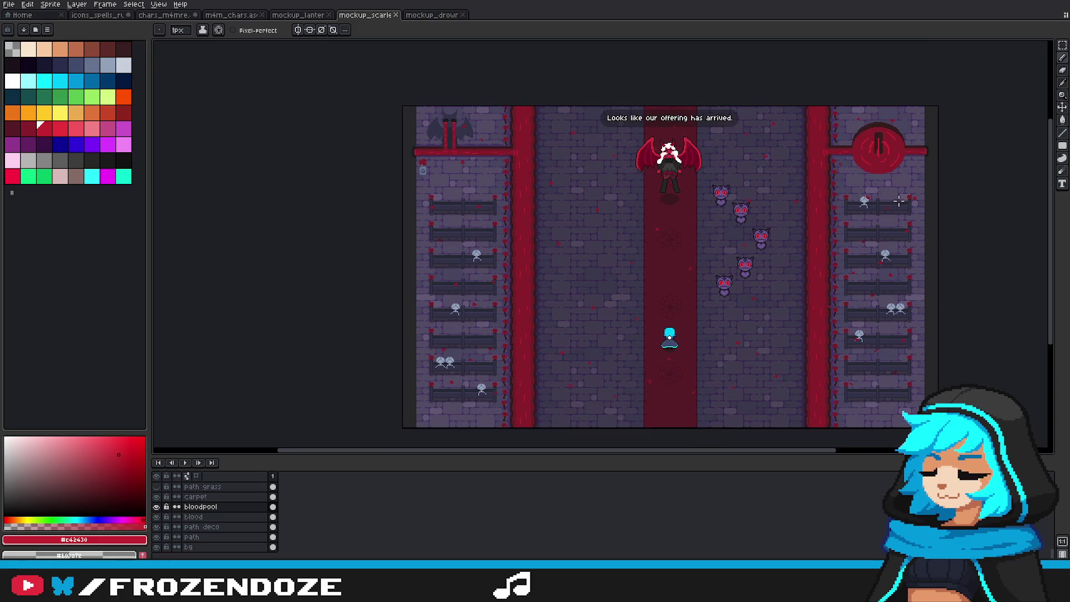
pyautogui.scroll(3, 886, 127)
pyautogui.scroll(-3, 886, 127)
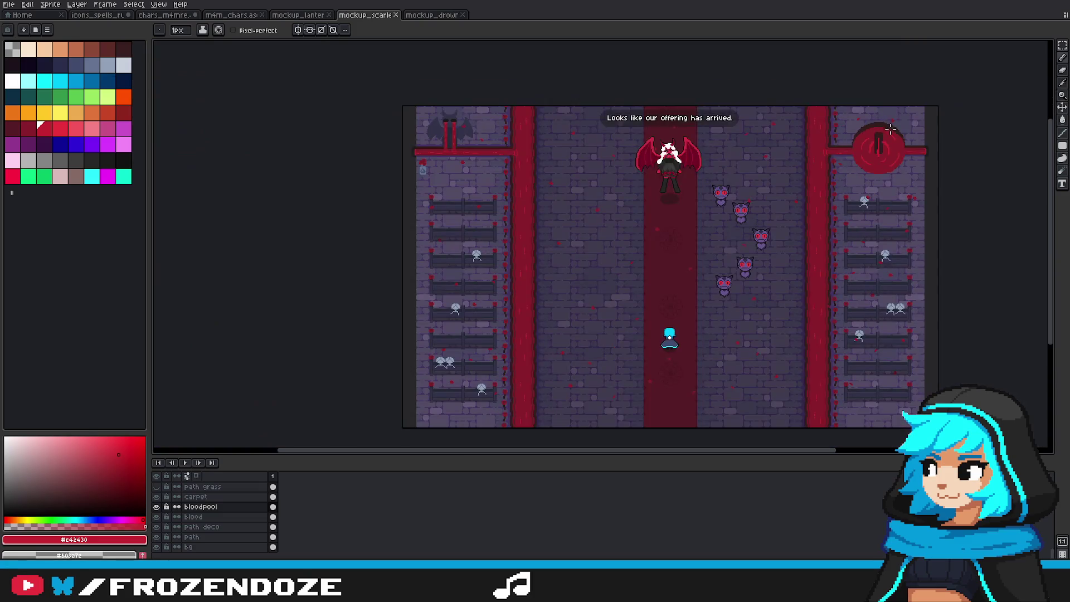
pyautogui.moveTo(914, 191); pyautogui.dragTo(902, 203)
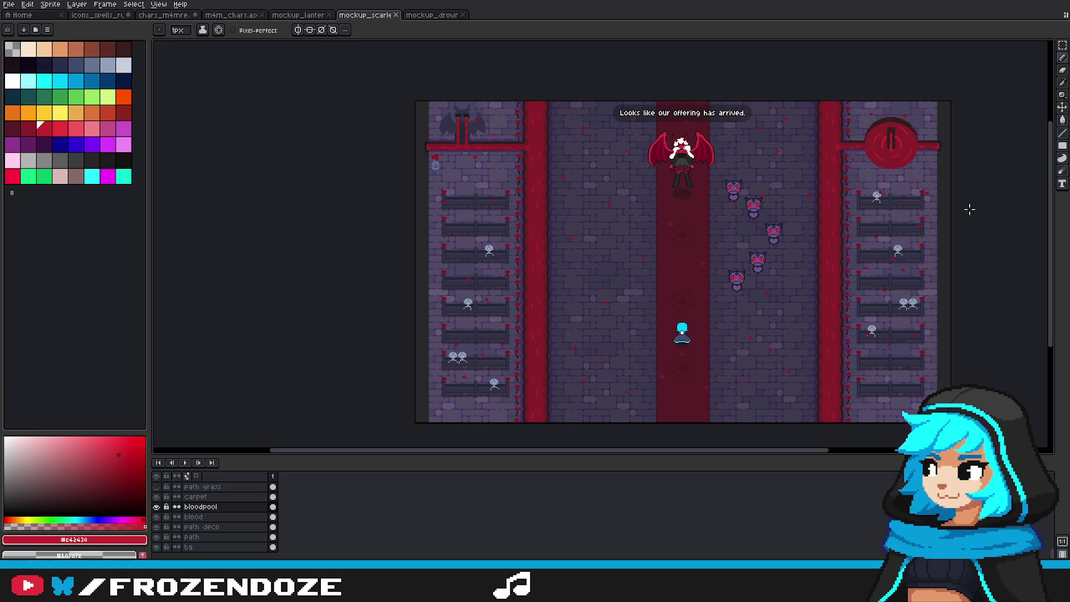
pyautogui.click(1062, 45)
pyautogui.moveTo(988, 194); pyautogui.dragTo(961, 205)
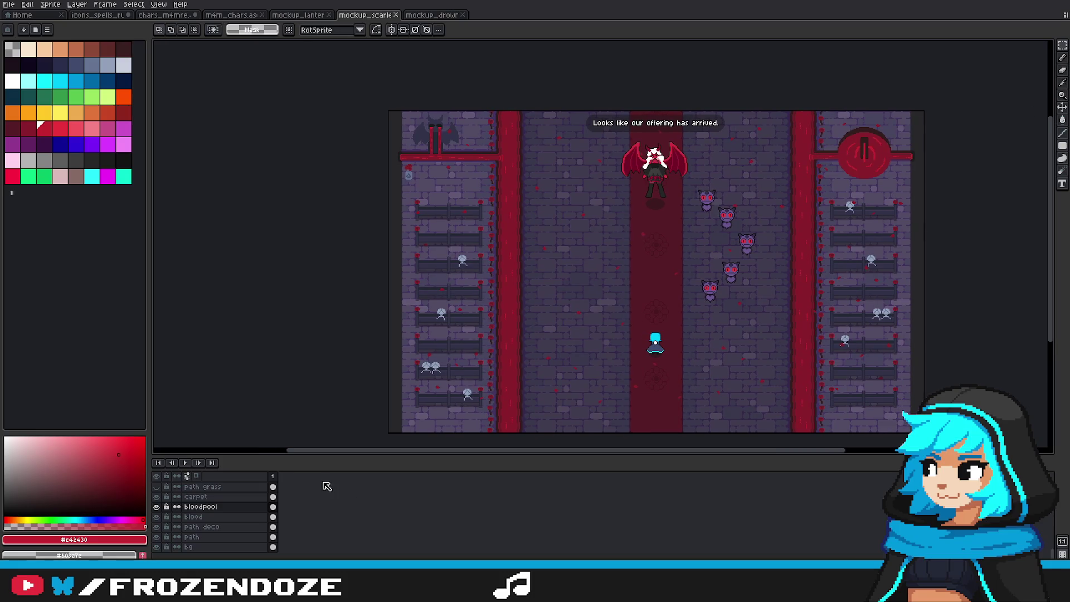
pyautogui.scroll(5, 212, 516)
pyautogui.scroll(3, 223, 532)
pyautogui.scroll(3, 219, 521)
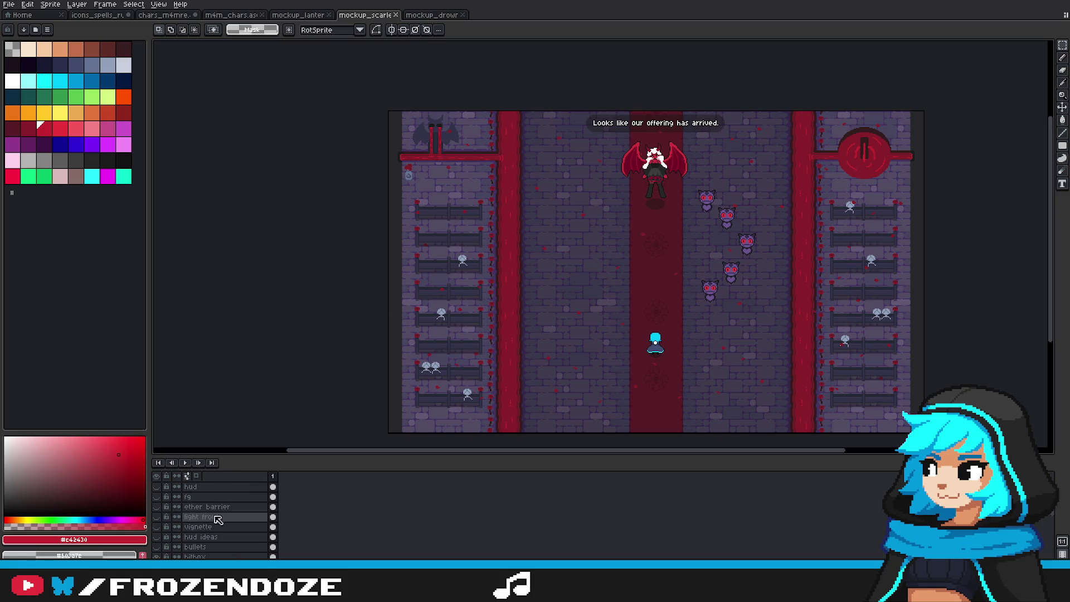
# Step: Turn on the vignette layer and briefly preview the red glow lighten layer
pyautogui.click(157, 526)
pyautogui.scroll(-5, 215, 531)
pyautogui.scroll(-2, 220, 535)
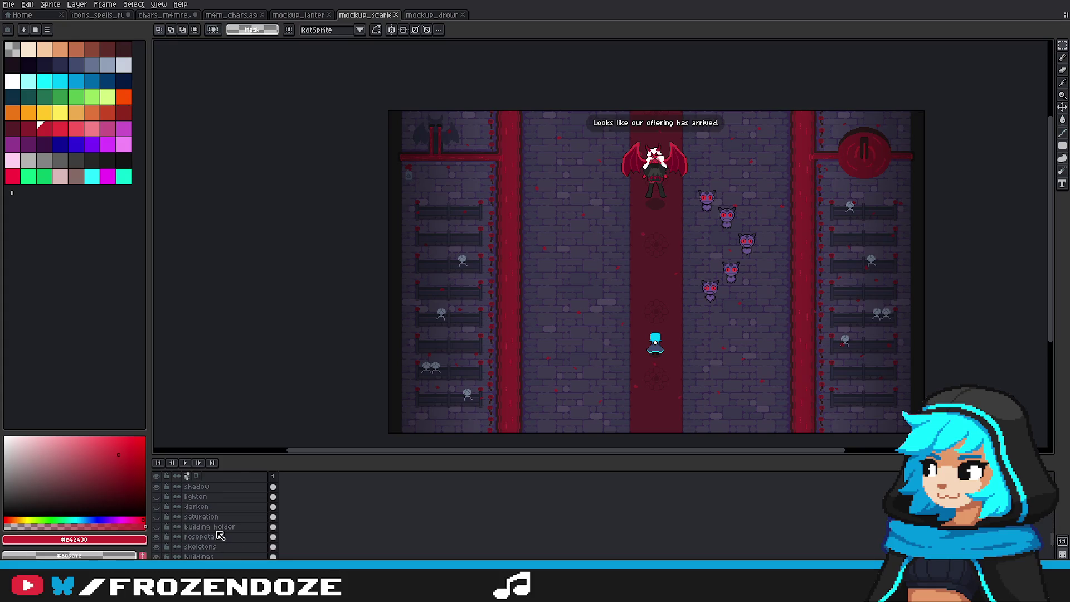
pyautogui.click(158, 498)
pyautogui.click(157, 497)
pyautogui.scroll(5, 185, 514)
pyautogui.scroll(2, 185, 514)
pyautogui.scroll(2, 184, 515)
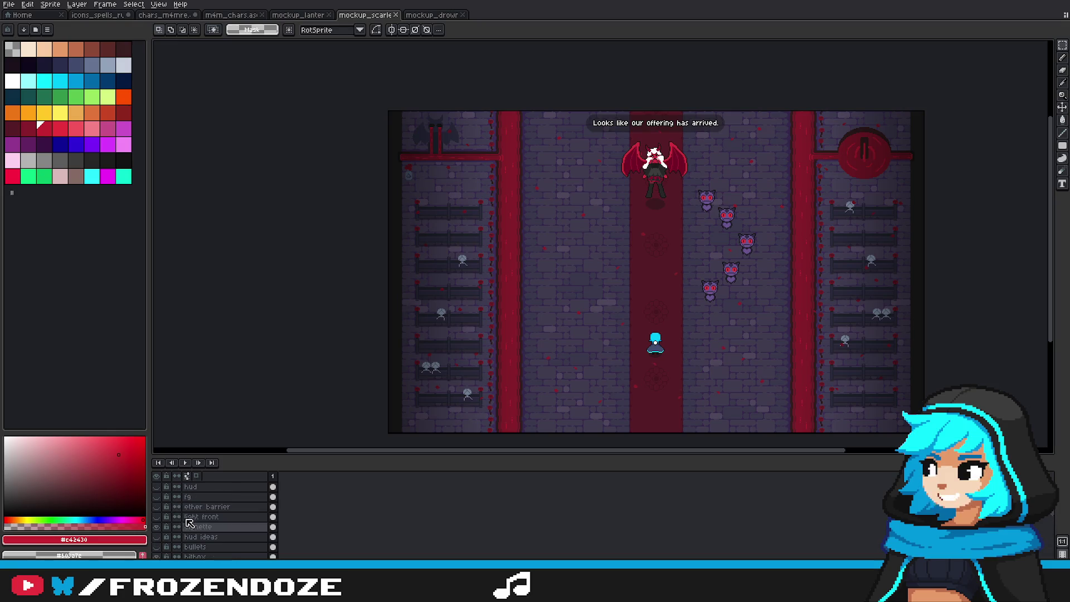
# Step: Toggle the vignette layer off and on to compare, leaving it hidden
pyautogui.click(159, 527)
pyautogui.click(159, 528)
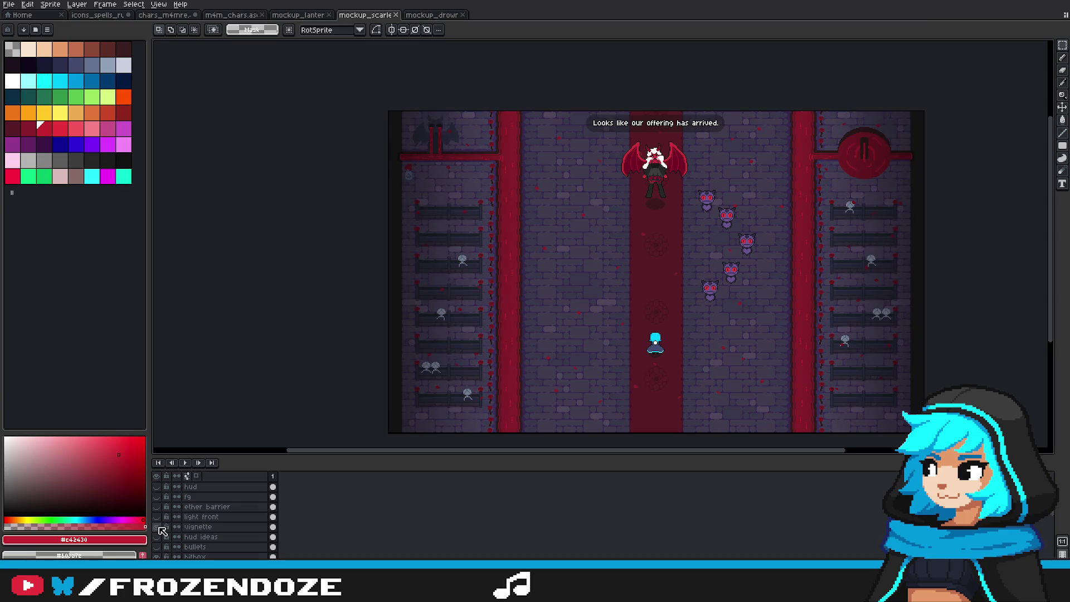
pyautogui.click(159, 527)
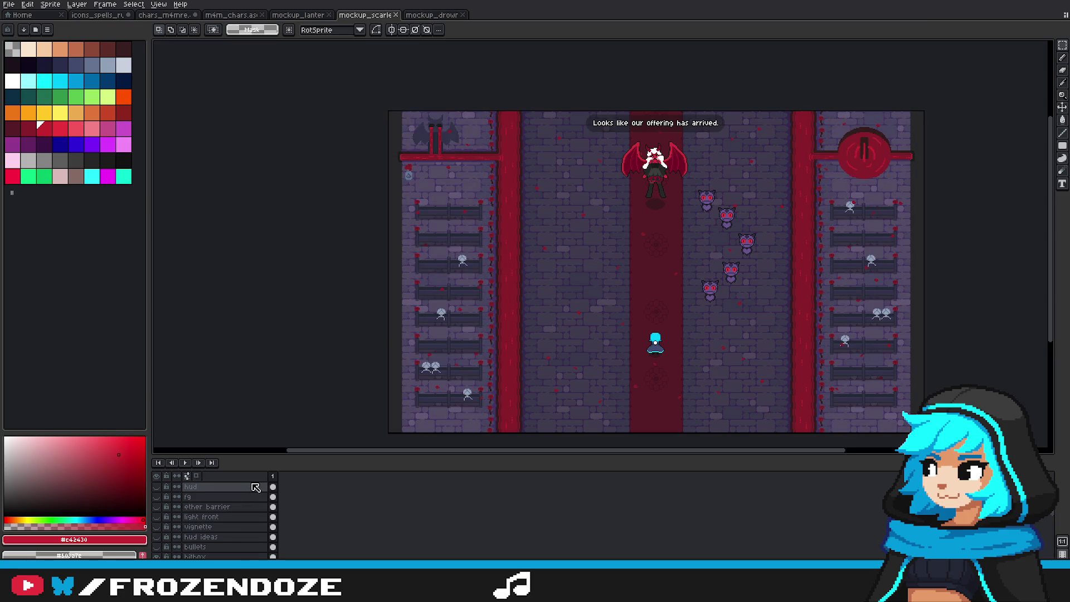
pyautogui.scroll(-3, 255, 499)
pyautogui.scroll(1, 254, 511)
pyautogui.scroll(2, 249, 513)
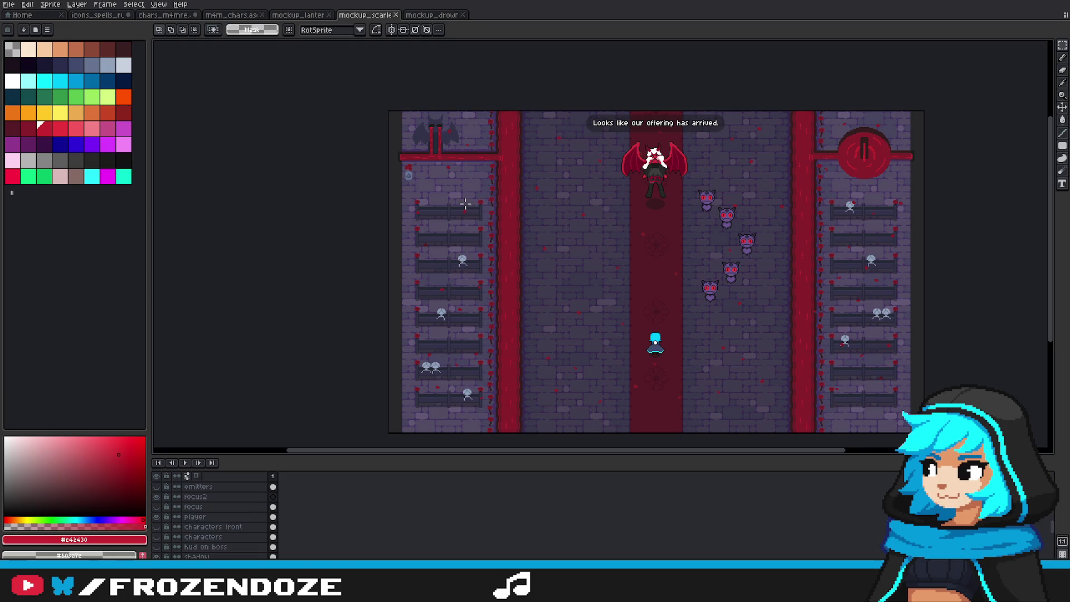
# Step: Peek at the mockup_lantern document, then return to the scarlet hall mockup
pyautogui.click(316, 15)
pyautogui.click(368, 15)
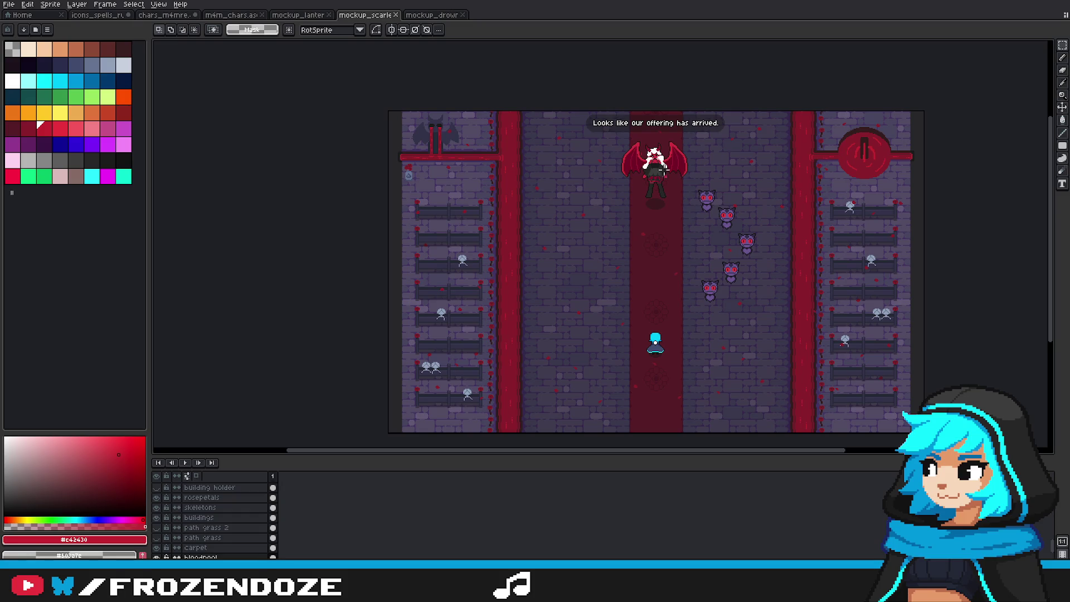
pyautogui.scroll(4, 422, 201)
# Step: With the Pencil, sample the dark grey #27272a and try a 2px bracket stroke
pyautogui.press('b')
pyautogui.keyDown('alt'); pyautogui.click(363, 170); pyautogui.keyUp('alt')
pyautogui.scroll(2, 357, 170)
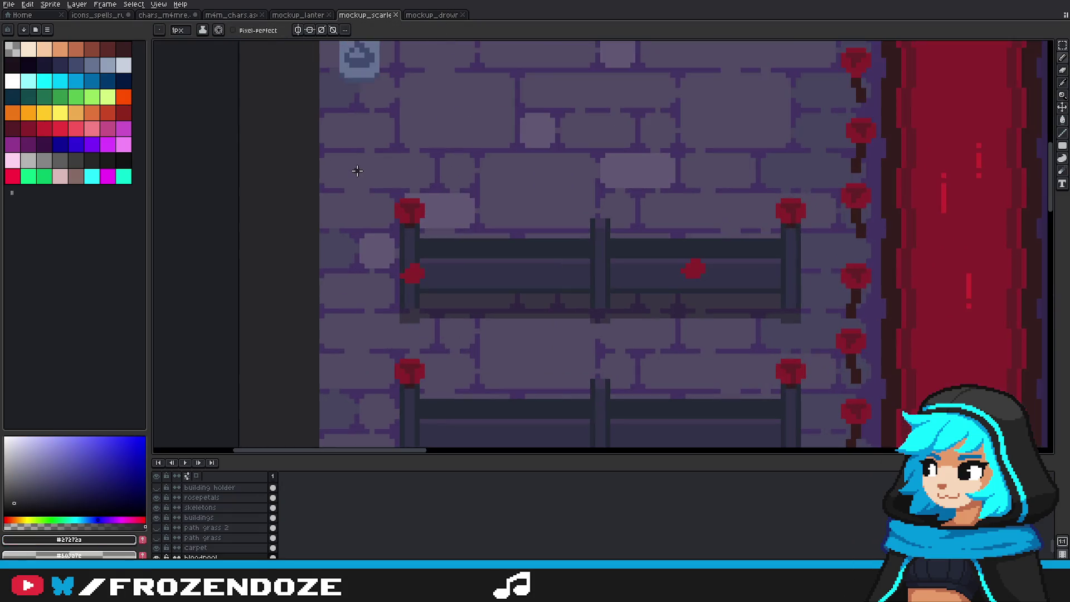
pyautogui.moveTo(316, 170)
pyautogui.mouseDown()
pyautogui.moveTo(414, 256)
pyautogui.moveTo(464, 156)
pyautogui.moveTo(390, 256)
pyautogui.moveTo(448, 239)
pyautogui.moveTo(444, 192)
pyautogui.mouseUp()
pyautogui.hotkey('ctrl', 'z')
pyautogui.press('+')
pyautogui.hotkey('ctrl', 'z')
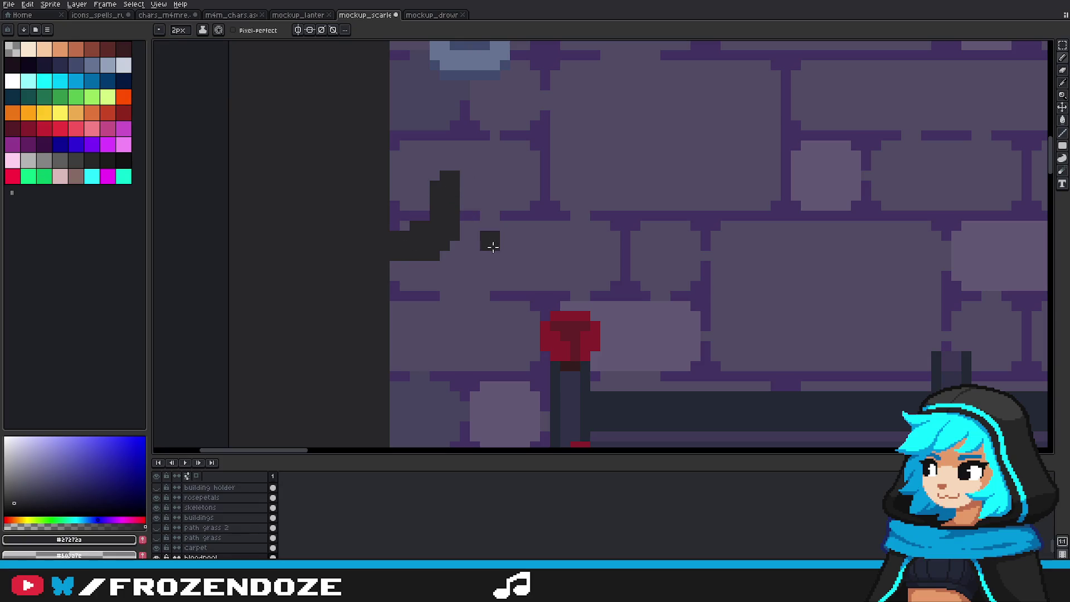
# Step: Shift the dark bracket stroke slightly left on the path deco layer
pyautogui.press('m')
pyautogui.moveTo(359, 137); pyautogui.dragTo(529, 282)
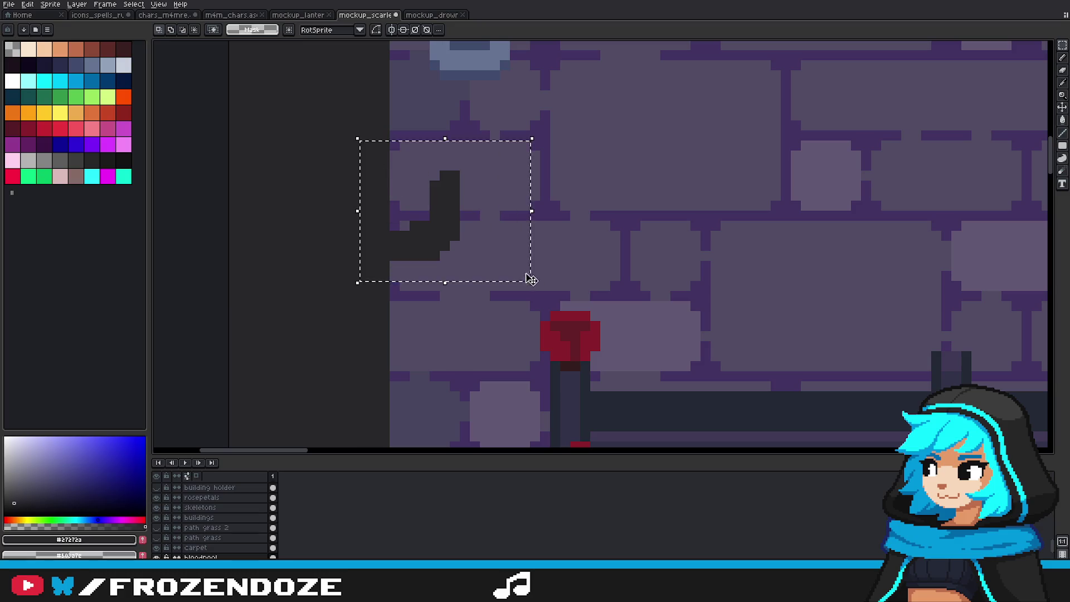
pyautogui.press('Delete')
pyautogui.scroll(-3, 229, 513)
pyautogui.click(229, 528)
pyautogui.hotkey('ctrl', 'z')
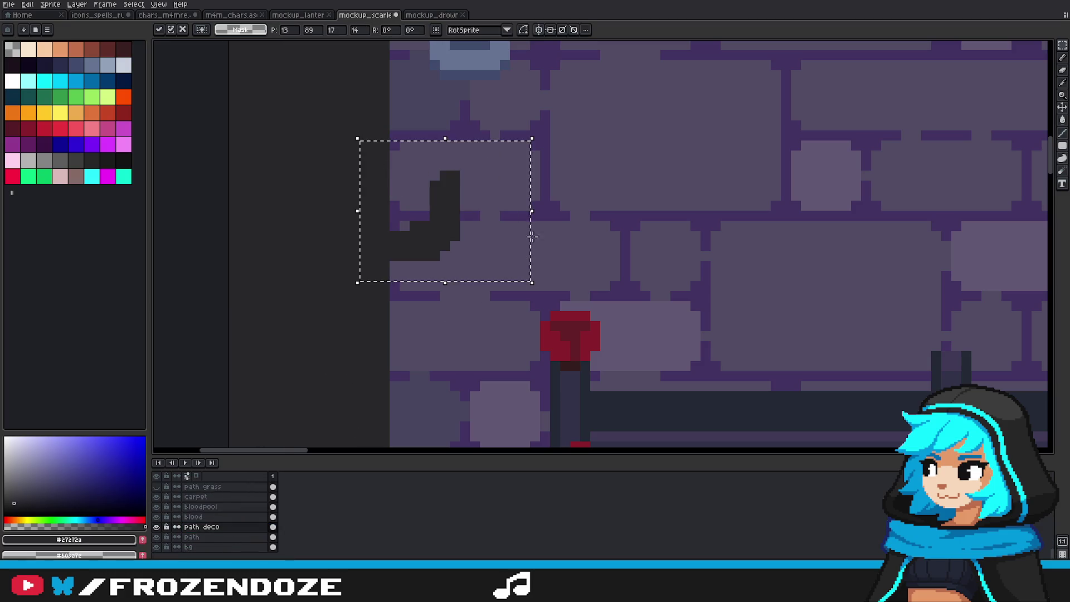
pyautogui.moveTo(454, 234); pyautogui.dragTo(441, 240)
pyautogui.press('Return')
pyautogui.press('b')
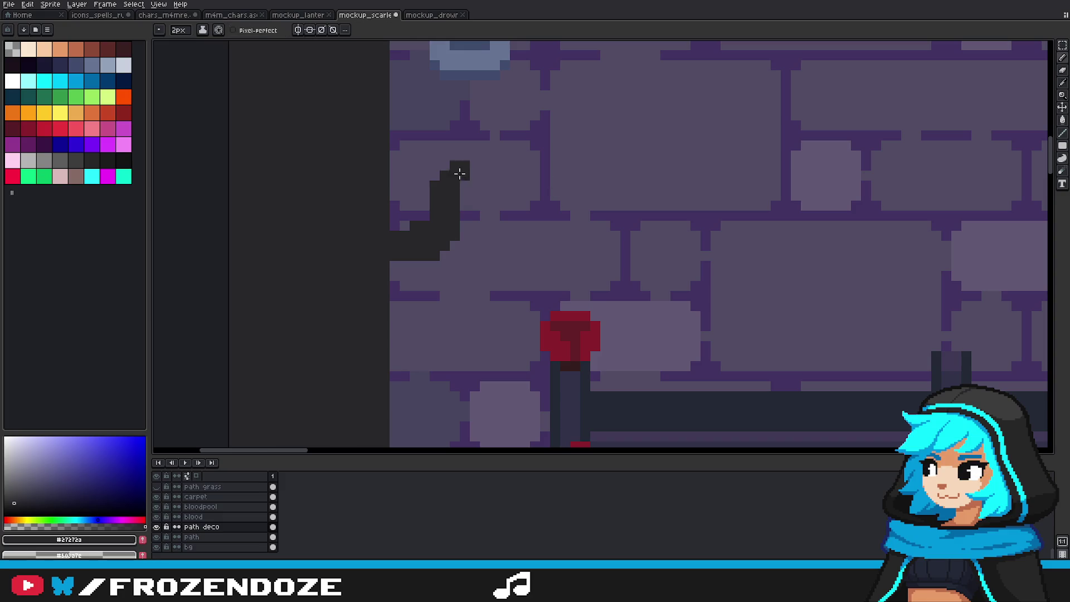
# Step: Paint a deep red flame block above the bracket
pyautogui.scroll(-3, 482, 203)
pyautogui.scroll(3, 481, 203)
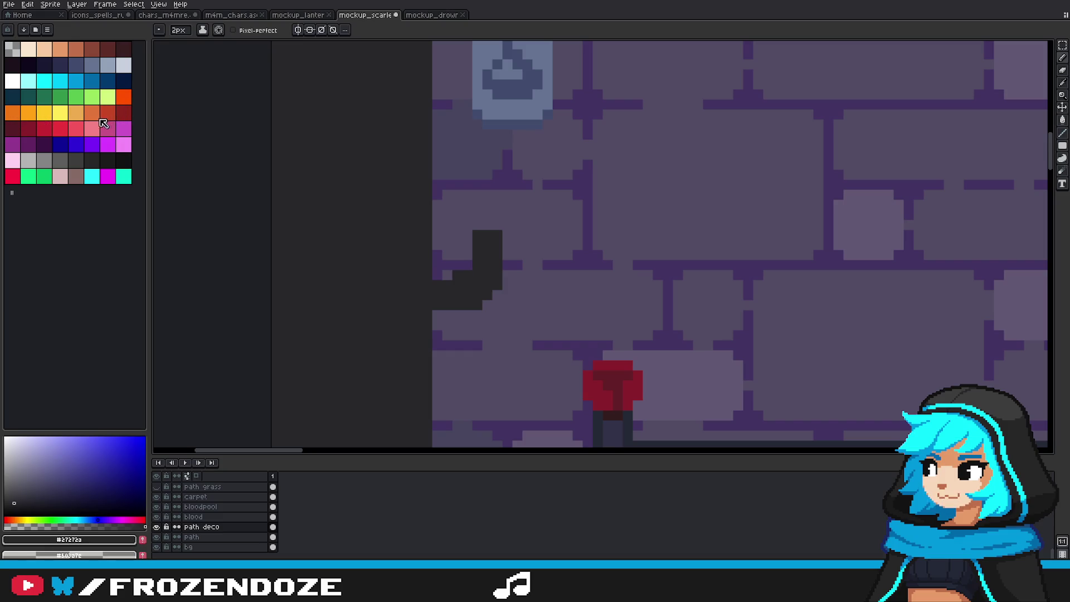
pyautogui.click(92, 113)
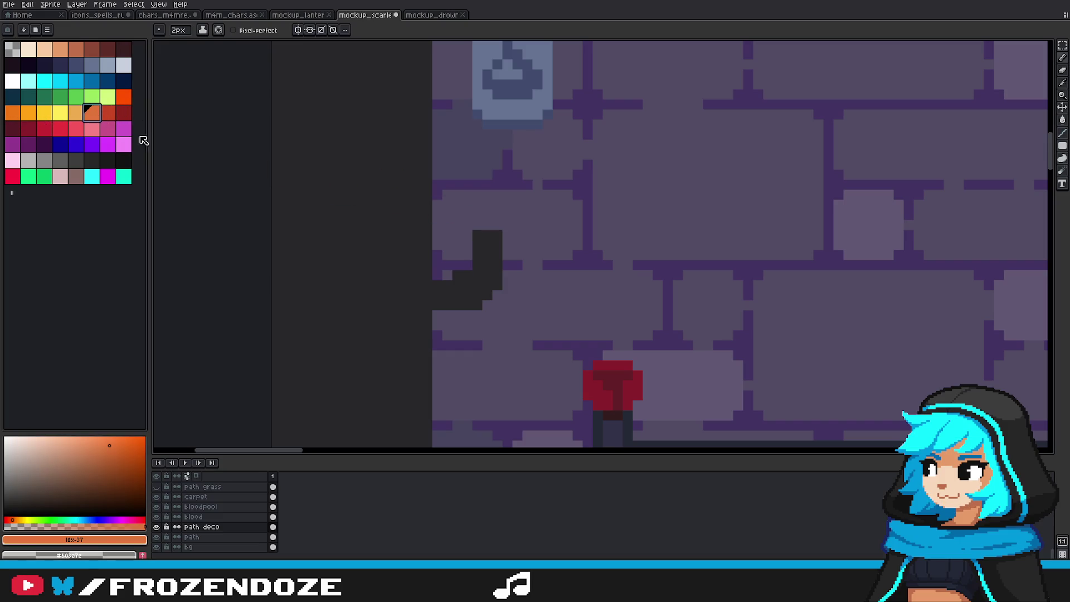
pyautogui.click(61, 128)
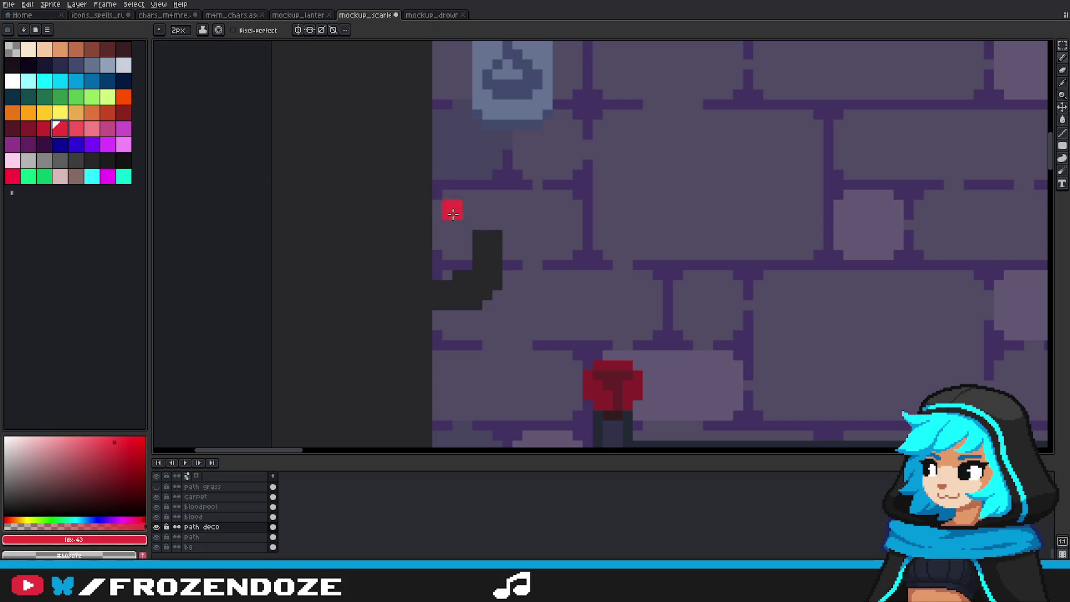
pyautogui.click(44, 128)
pyautogui.moveTo(504, 222)
pyautogui.mouseDown()
pyautogui.moveTo(504, 232)
pyautogui.moveTo(487, 182)
pyautogui.mouseUp()
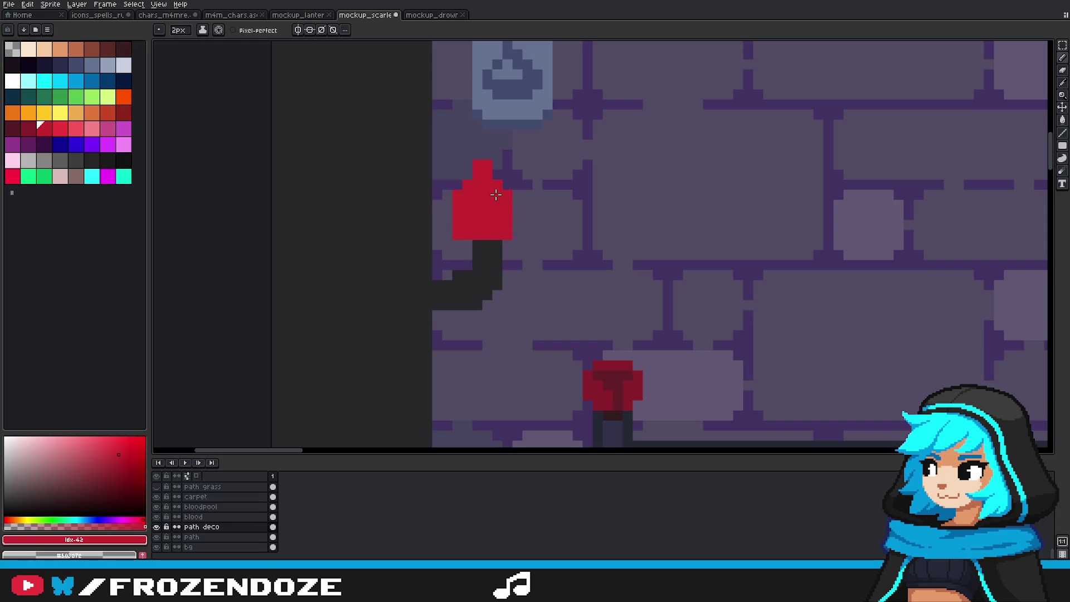
pyautogui.hotkey('ctrl', 'z')
# Step: Draw a dark cup under the flame and add a pointed red flame spike
pyautogui.press('v')
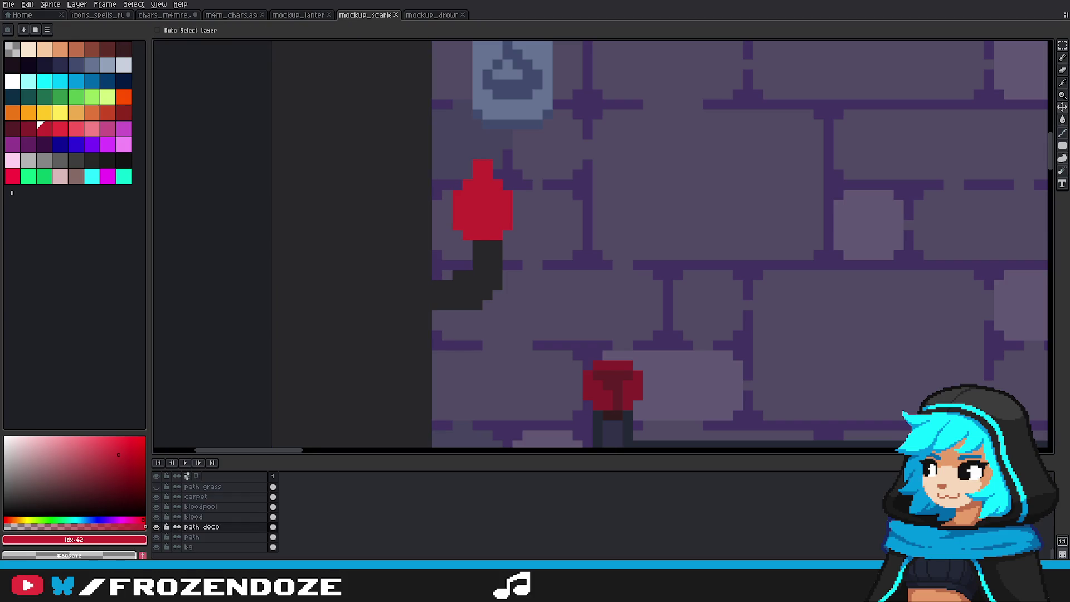
pyautogui.press('b')
pyautogui.keyDown('alt'); pyautogui.click(485, 242); pyautogui.keyUp('alt')
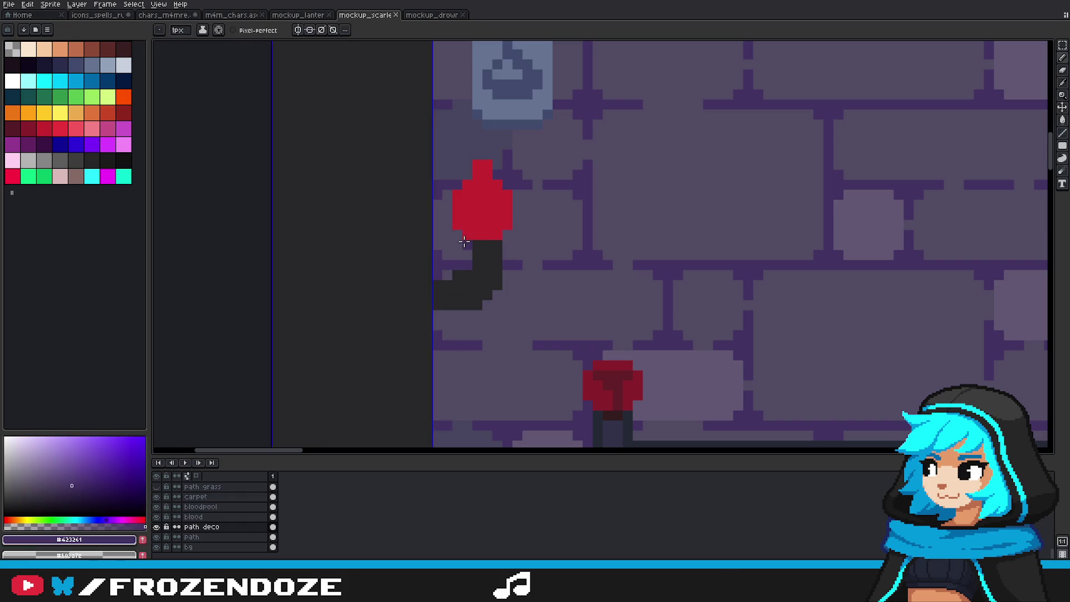
pyautogui.moveTo(466, 235); pyautogui.dragTo(488, 240)
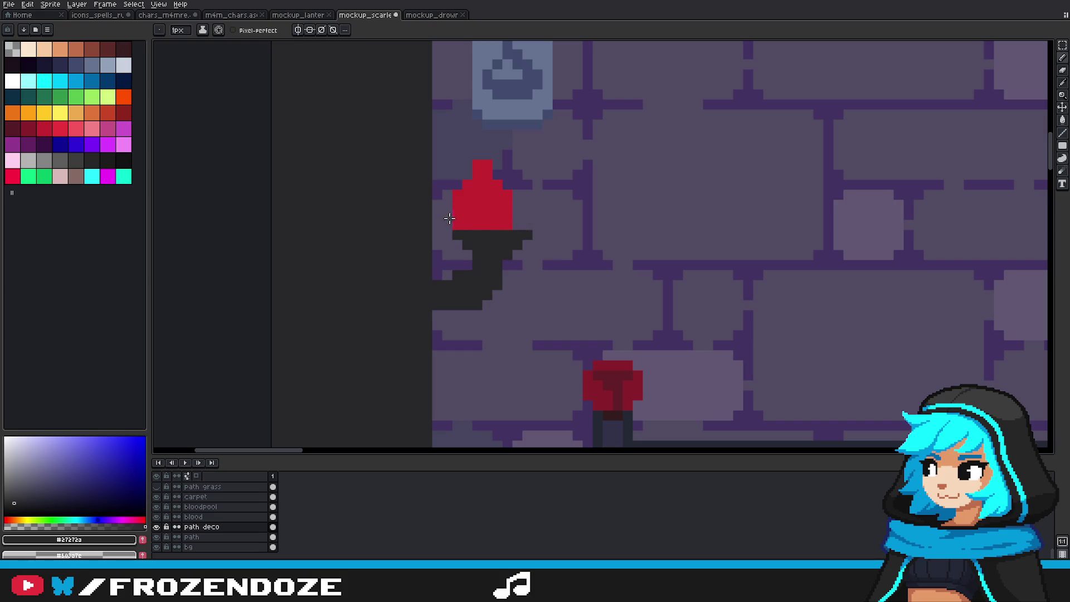
pyautogui.keyDown('alt'); pyautogui.click(484, 211); pyautogui.keyUp('alt')
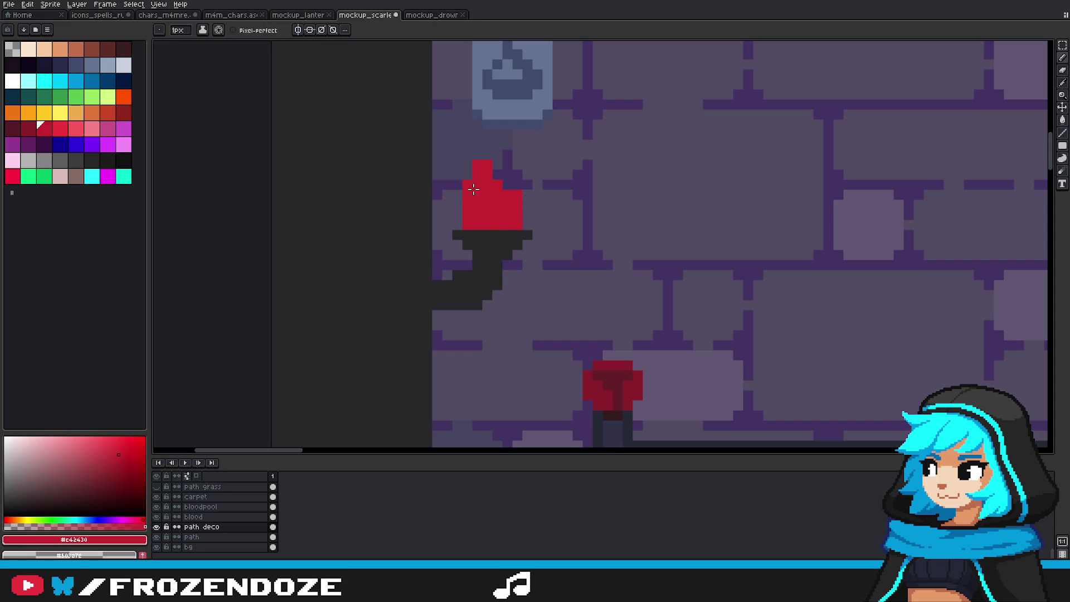
pyautogui.moveTo(507, 154); pyautogui.dragTo(504, 189)
pyautogui.keyDown('alt'); pyautogui.click(465, 252); pyautogui.keyUp('alt')
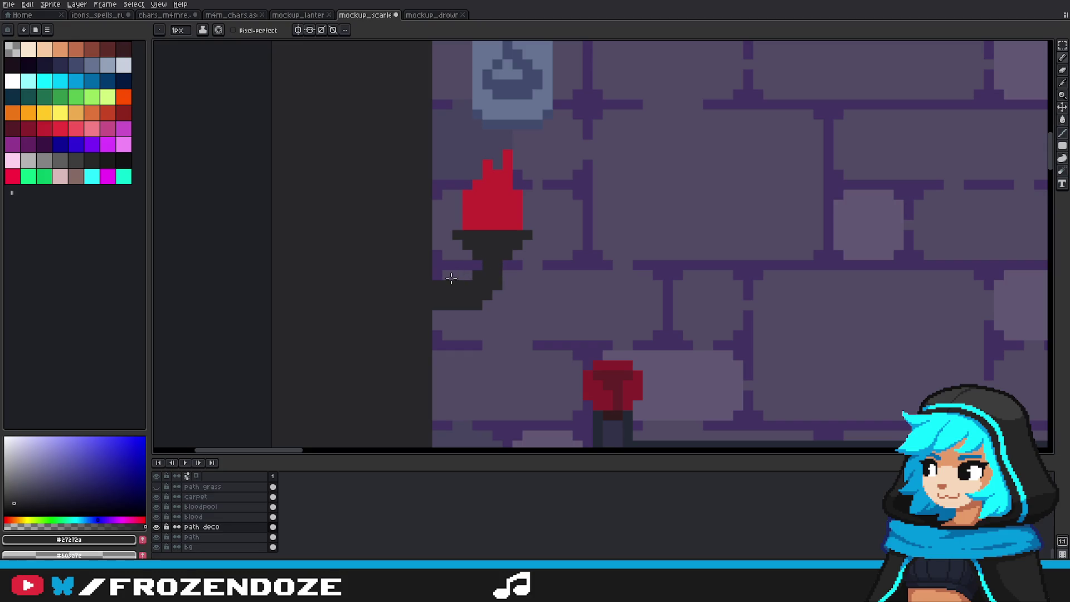
pyautogui.scroll(-3, 479, 276)
pyautogui.scroll(-2, 558, 285)
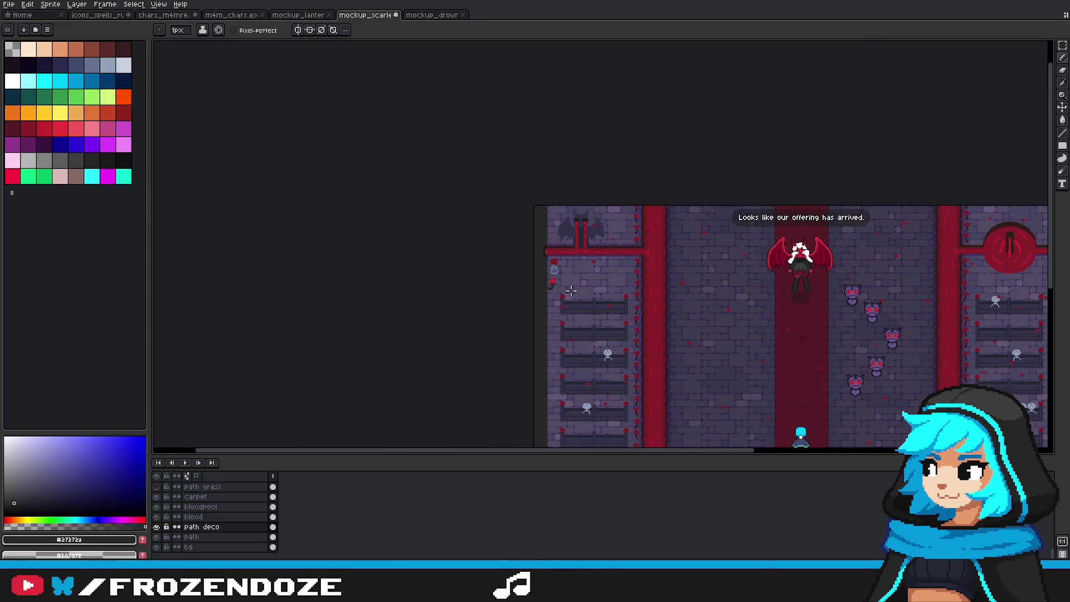
# Step: Replace the curved lower handle with a straight vertical 2px dark torch pole
pyautogui.scroll(2, 566, 287)
pyautogui.scroll(1, 567, 287)
pyautogui.press('+')
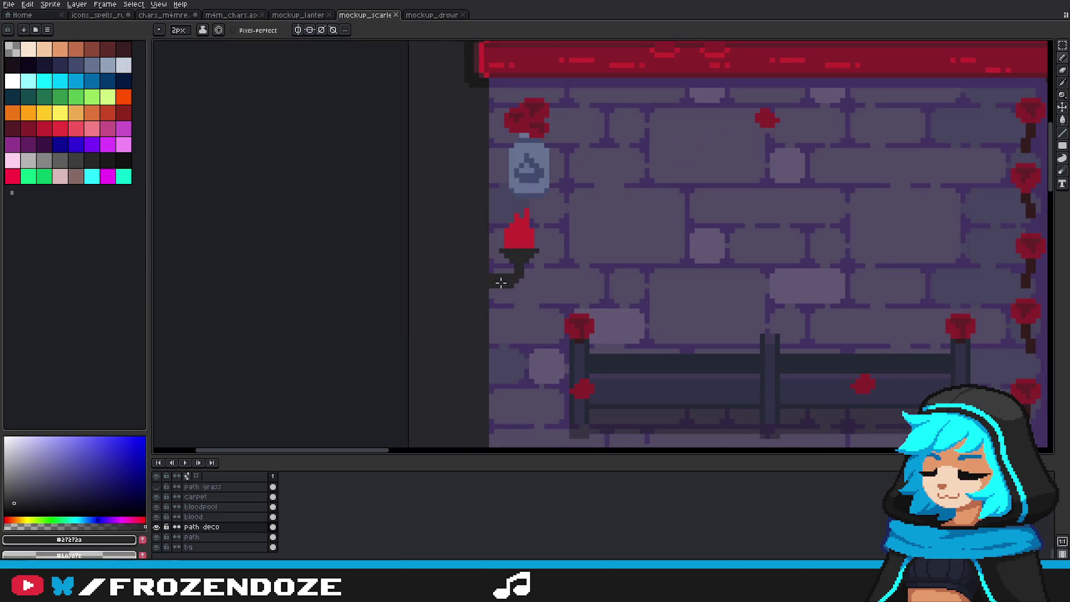
pyautogui.scroll(2, 505, 278)
pyautogui.hotkey('ctrl', 'z')
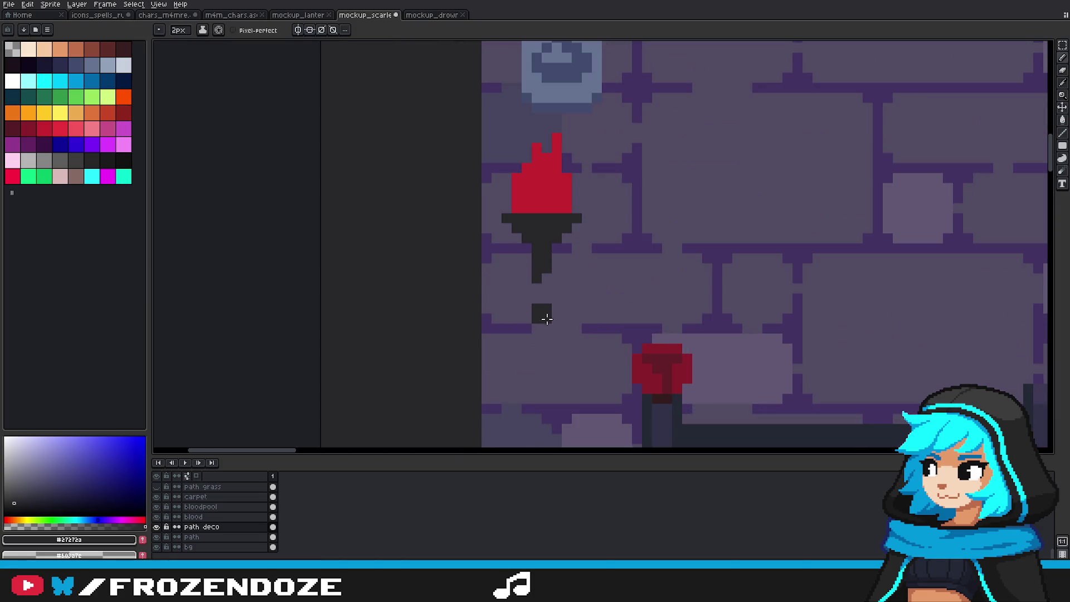
pyautogui.moveTo(539, 310); pyautogui.dragTo(541, 267)
pyautogui.scroll(-3, 548, 302)
pyautogui.scroll(2, 548, 301)
pyautogui.scroll(-5, 552, 304)
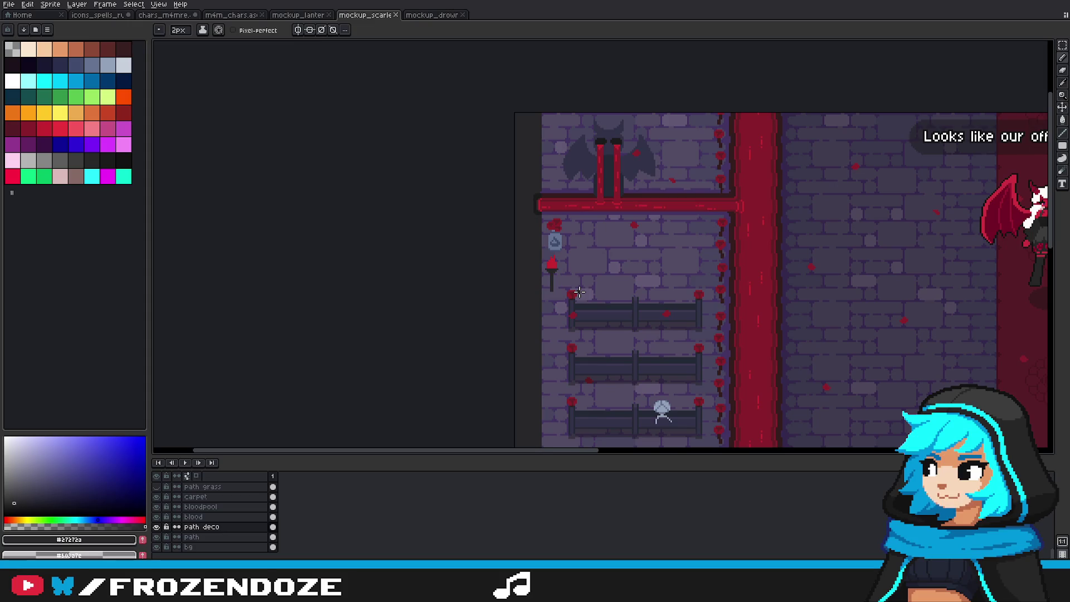
pyautogui.moveTo(561, 285); pyautogui.dragTo(580, 270)
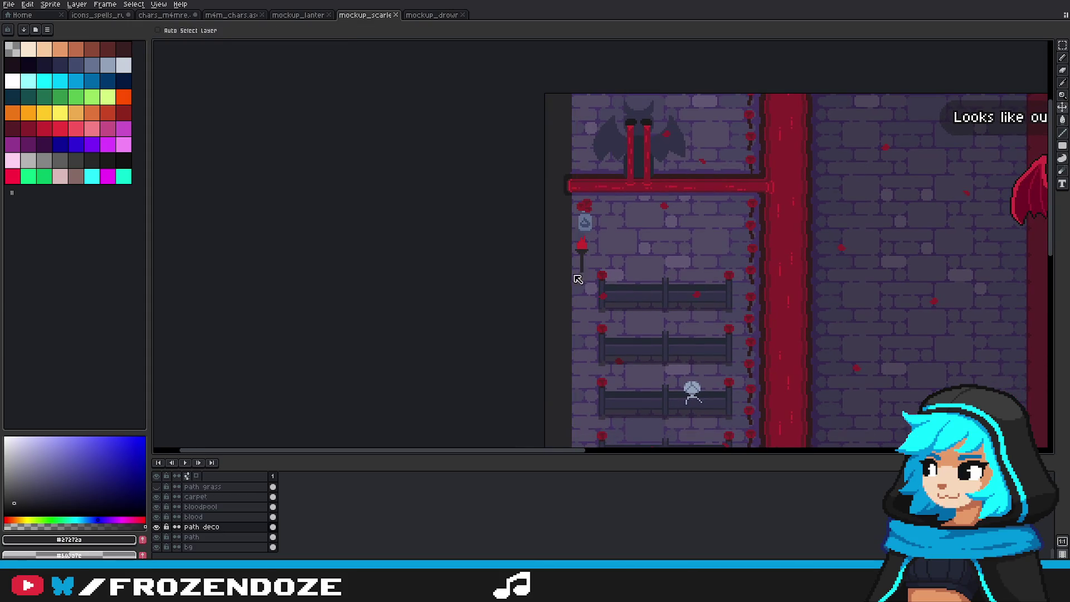
pyautogui.scroll(1, 577, 274)
pyautogui.scroll(4, 550, 251)
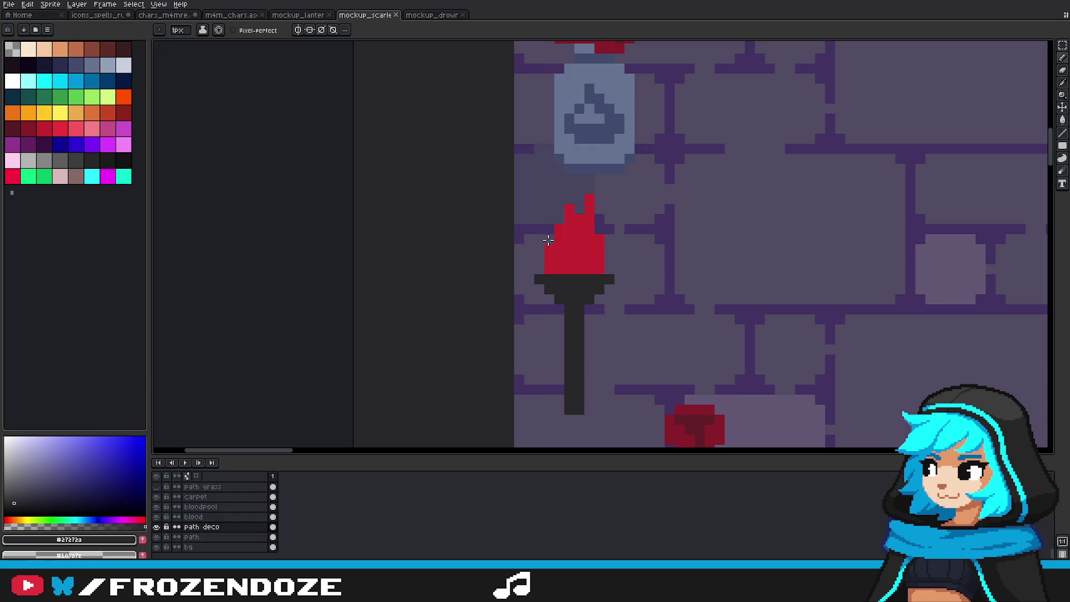
pyautogui.scroll(-3, 600, 237)
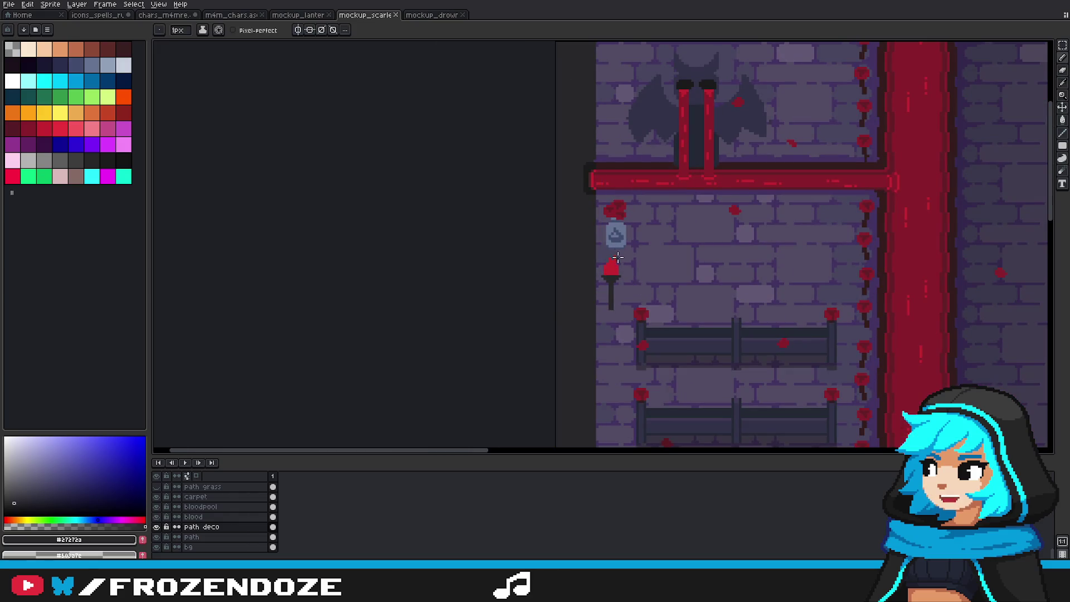
# Step: Save the scarlet hall mockup with Ctrl+S
pyautogui.press('ctrl')
pyautogui.hotkey('ctrl', 's')
pyautogui.scroll(3, 611, 269)
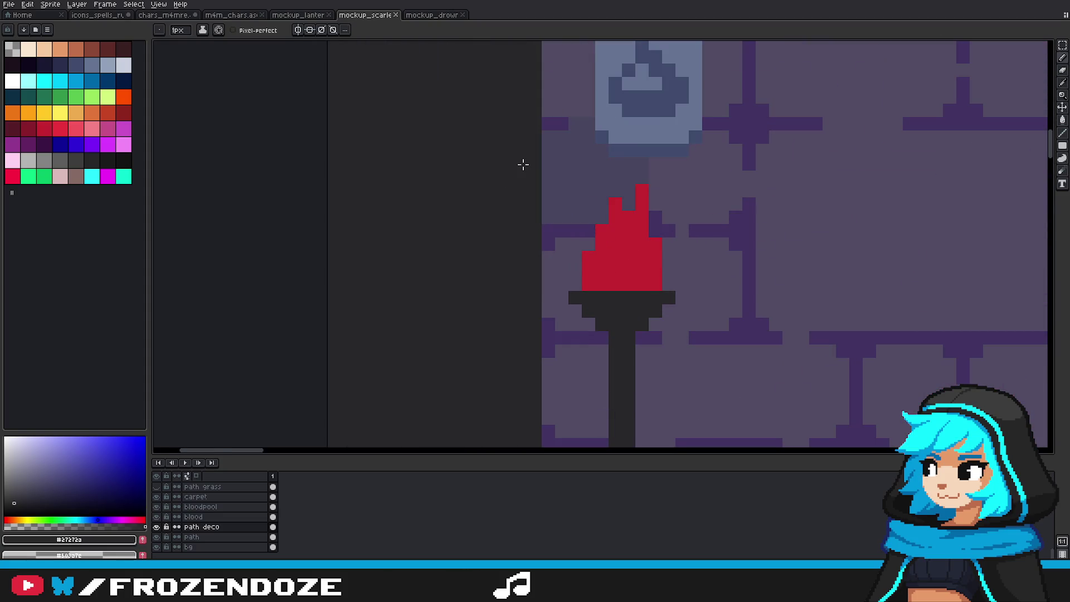
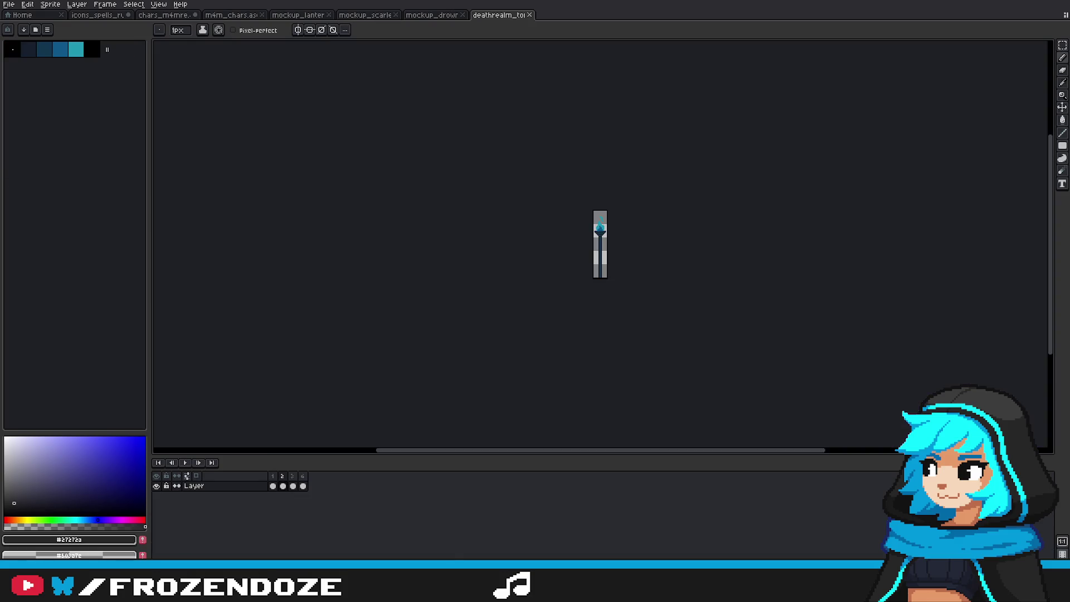
# Step: Zoom in on the blue deathrealm torch and play its teal flame flicker animation
pyautogui.scroll(2, 607, 245)
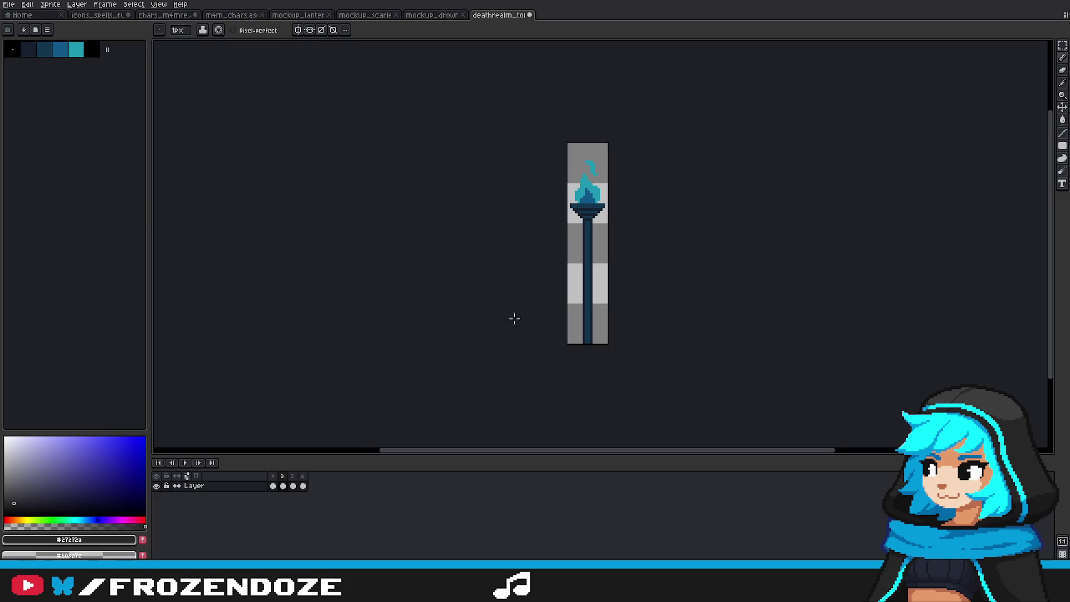
pyautogui.click(185, 463)
pyautogui.scroll(2, 549, 206)
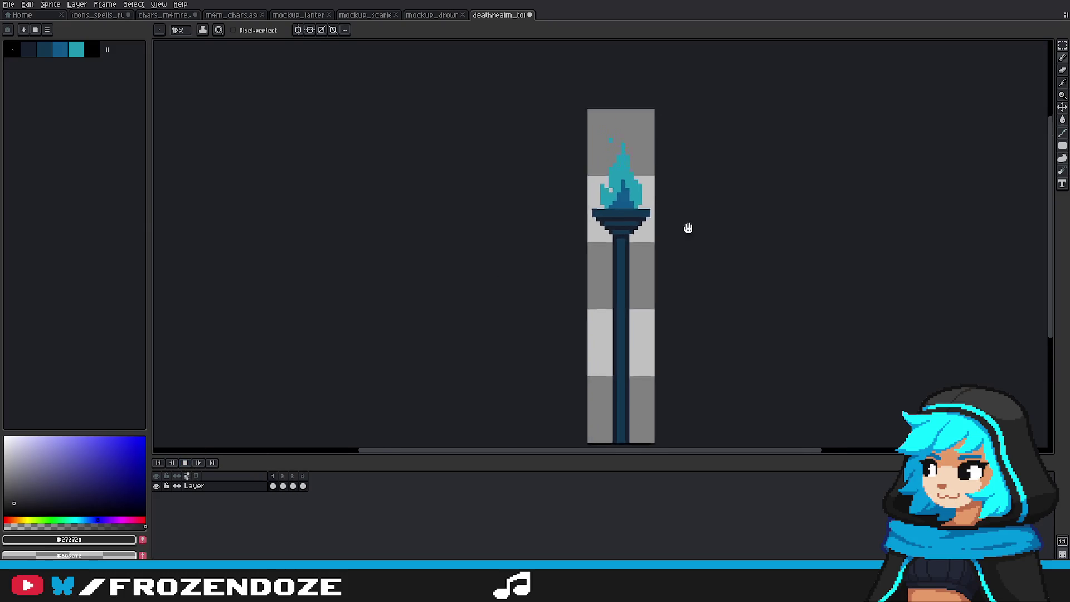
pyautogui.scroll(1, 688, 229)
pyautogui.scroll(1, 707, 251)
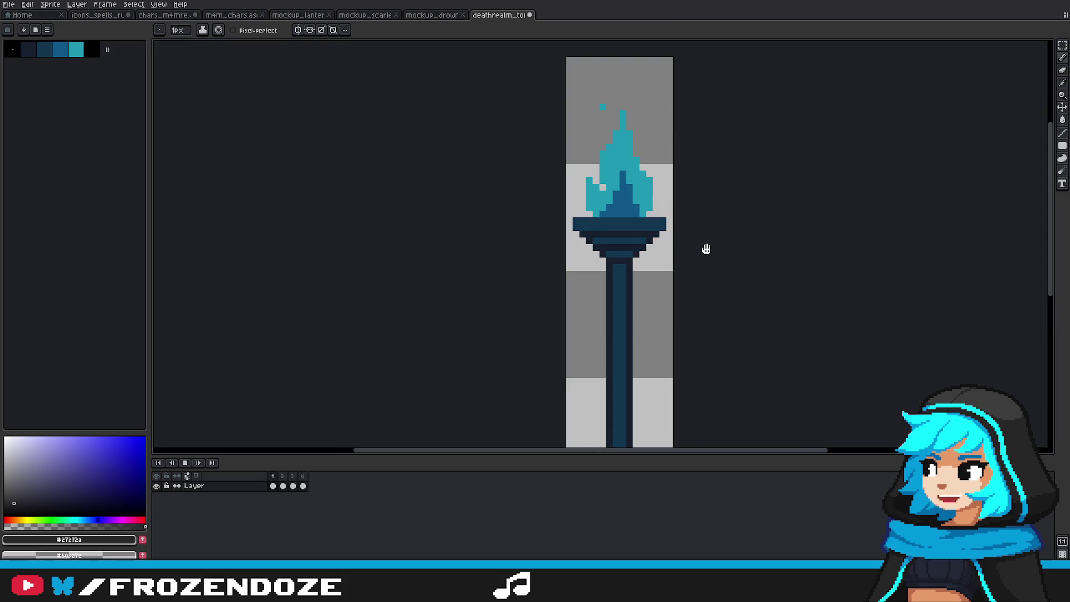
pyautogui.scroll(-2, 703, 250)
pyautogui.scroll(1, 704, 244)
pyautogui.scroll(1, 707, 238)
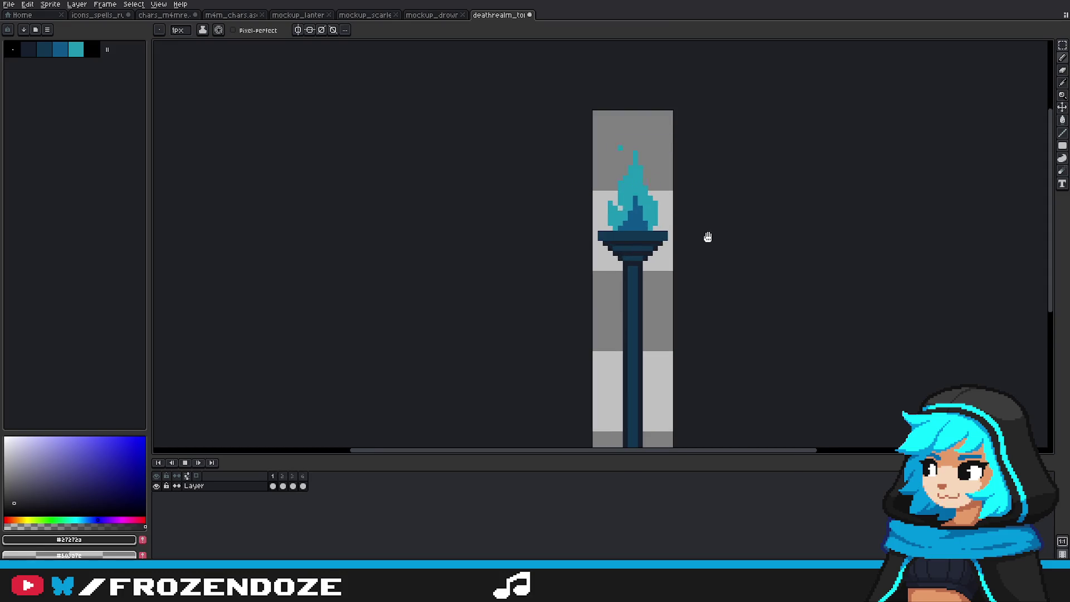
pyautogui.scroll(1, 716, 217)
pyautogui.scroll(2, 711, 227)
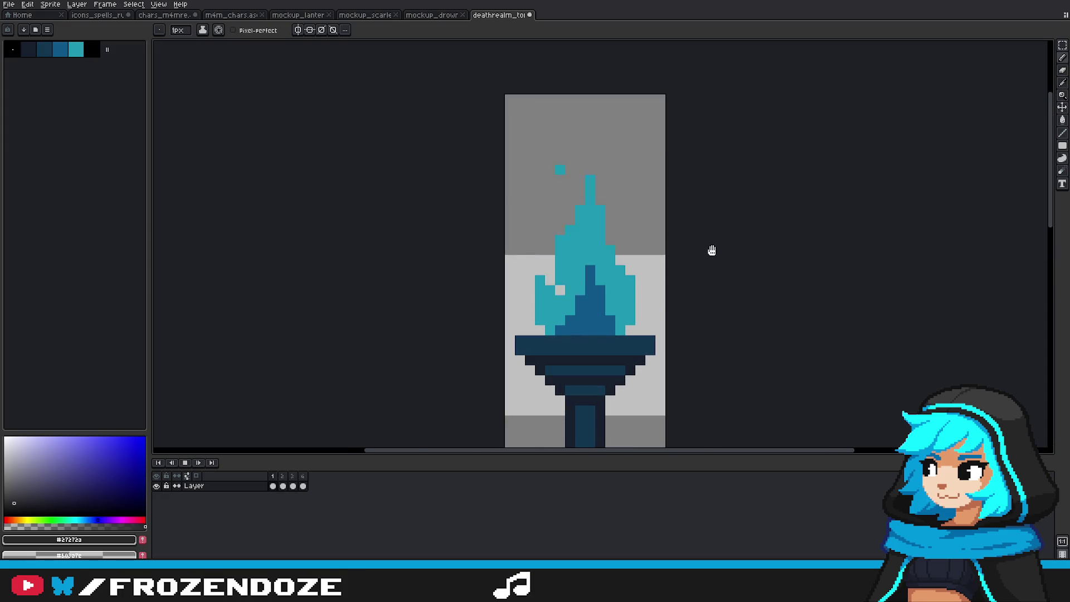
pyautogui.scroll(-2, 709, 248)
pyautogui.scroll(-1, 705, 256)
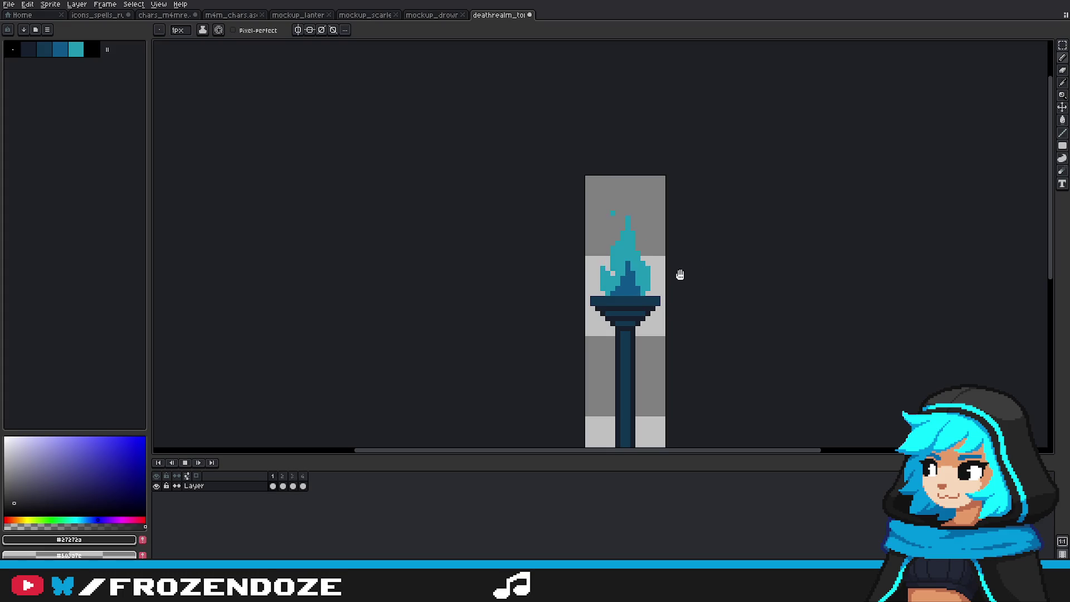
pyautogui.click(1061, 46)
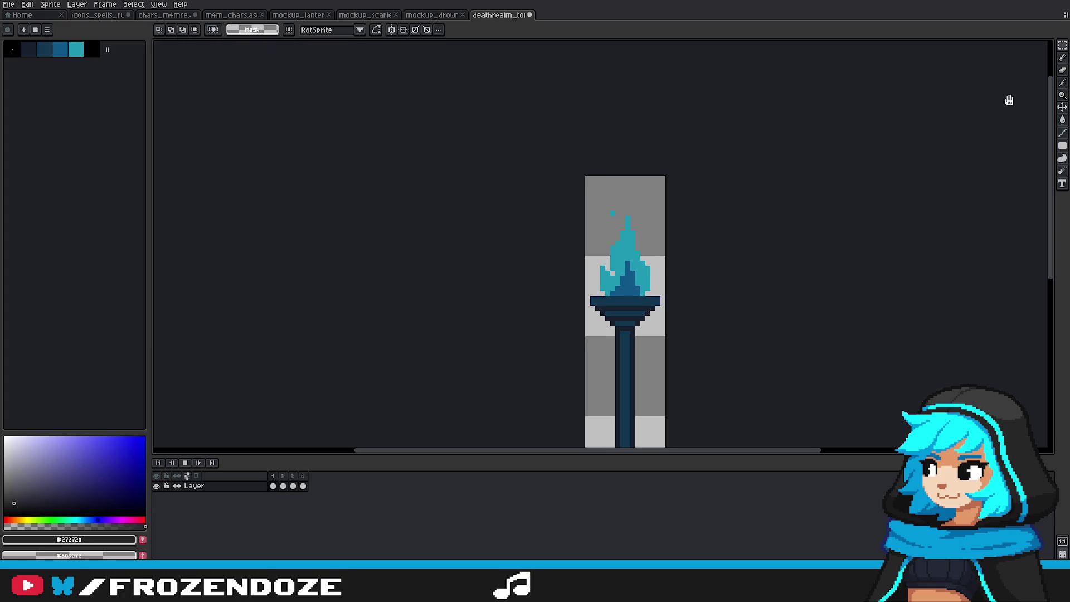
# Step: Stop the animation, go to the first frame, and marquee-select the whole blue torch
pyautogui.click(186, 462)
pyautogui.click(273, 486)
pyautogui.moveTo(759, 299); pyautogui.dragTo(711, 262)
pyautogui.scroll(-1, 672, 260)
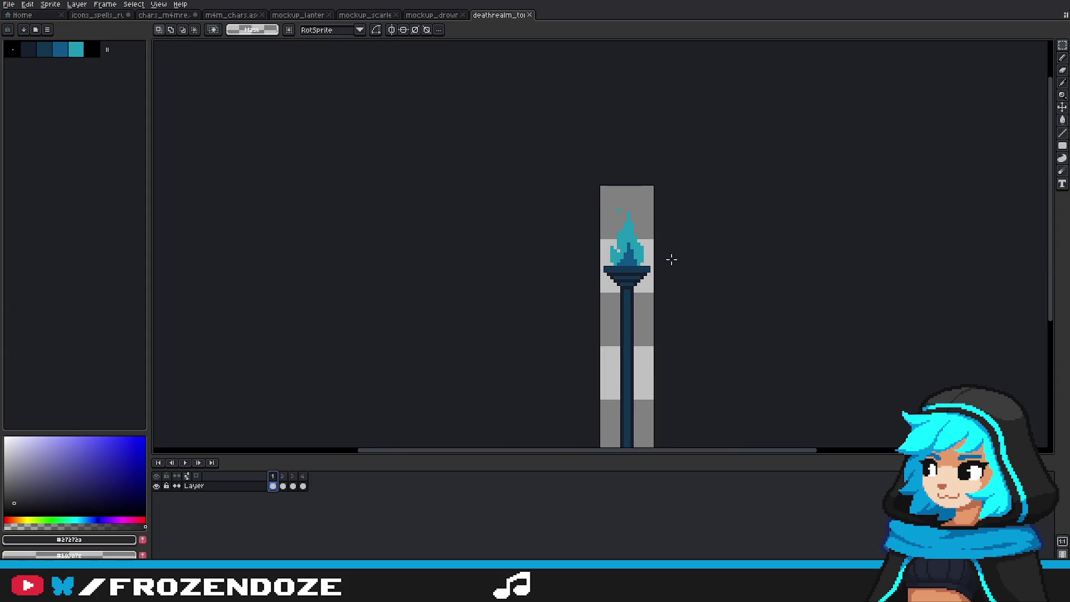
pyautogui.moveTo(573, 155); pyautogui.dragTo(663, 326)
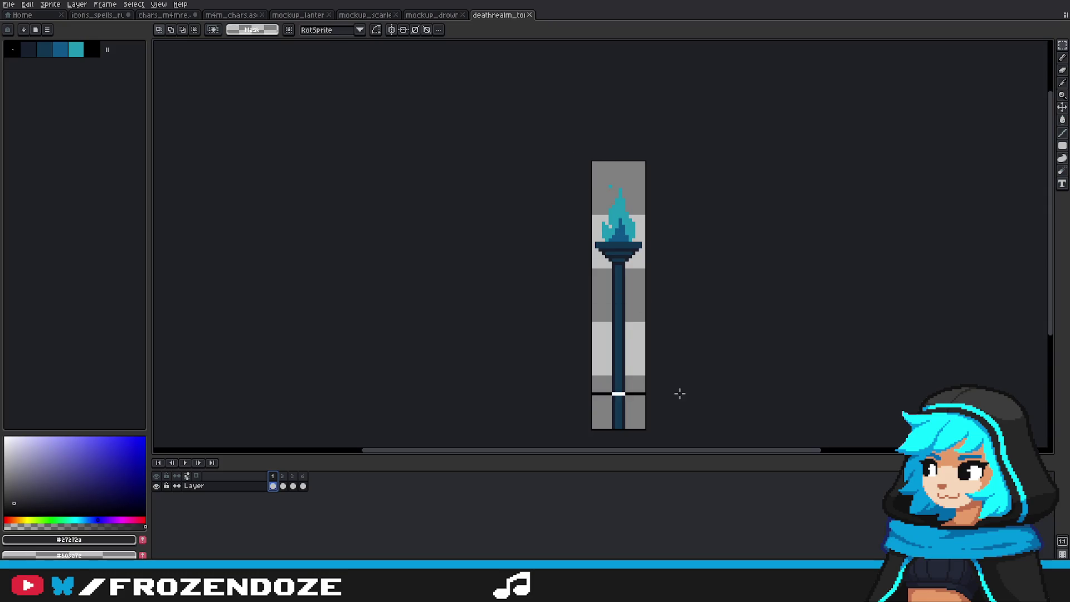
# Step: In the throne-room mockup, delete the red wall torch and paste in the blue torch
pyautogui.click(447, 20)
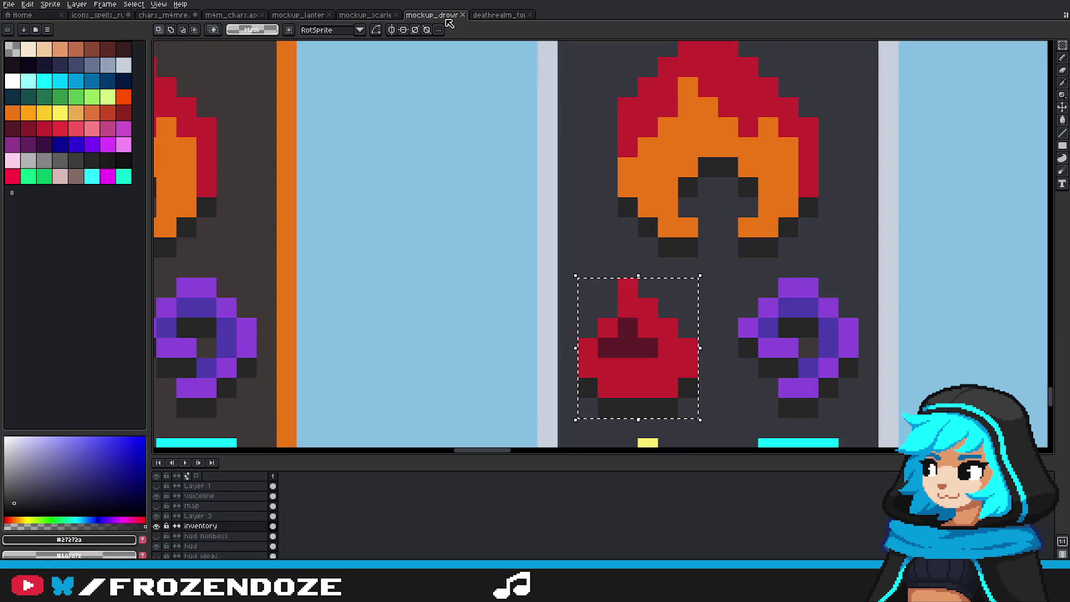
pyautogui.click(373, 15)
pyautogui.scroll(-2, 630, 212)
pyautogui.moveTo(591, 194); pyautogui.dragTo(662, 337)
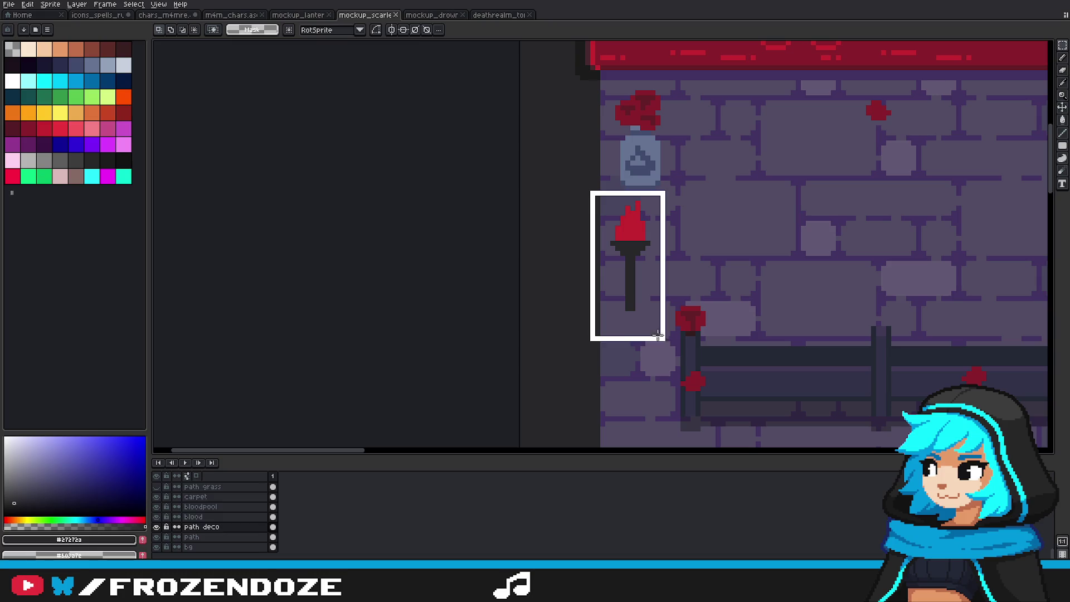
pyautogui.press('Delete')
pyautogui.hotkey('ctrl', 'v')
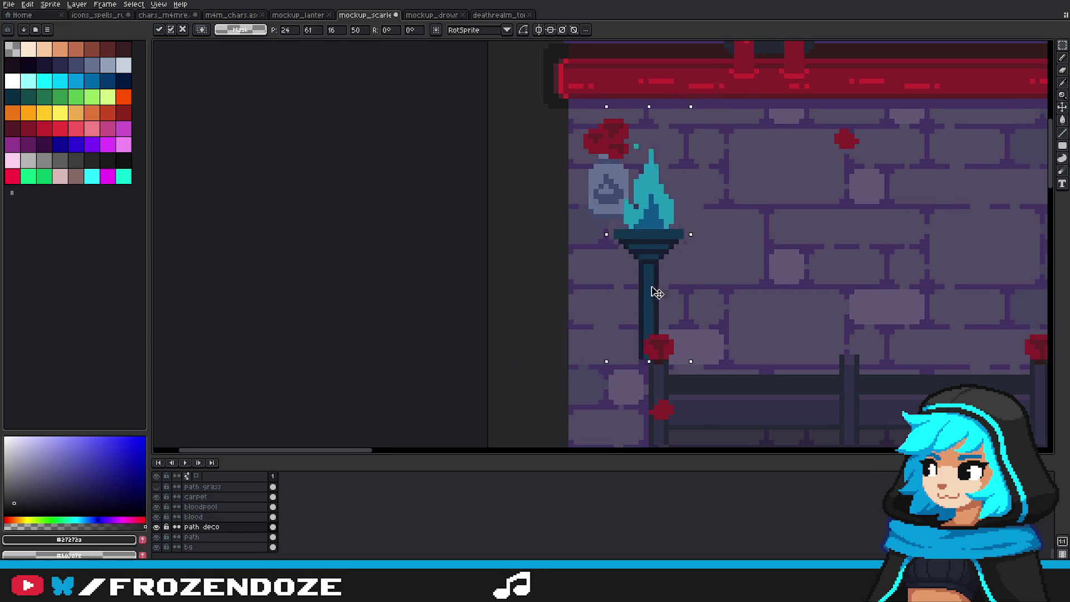
# Step: Drag the pasted blue torch onto the brick wall
pyautogui.moveTo(536, 305); pyautogui.dragTo(705, 275)
pyautogui.scroll(-3, 642, 282)
pyautogui.moveTo(642, 282)
pyautogui.mouseDown()
pyautogui.moveTo(783, 306)
pyautogui.moveTo(663, 256)
pyautogui.moveTo(614, 278)
pyautogui.mouseUp()
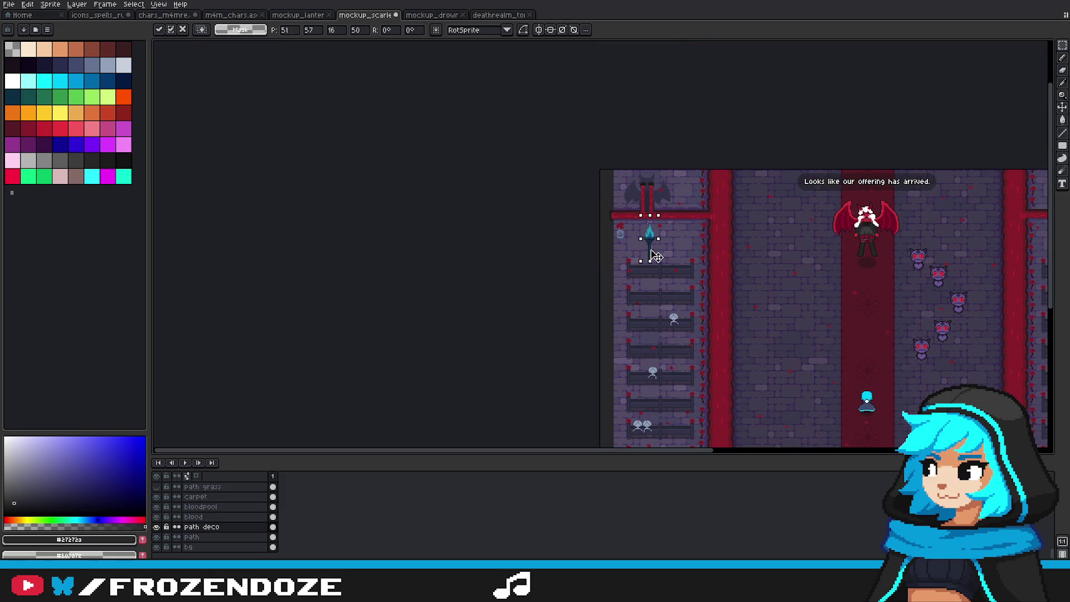
pyautogui.scroll(3, 613, 279)
pyautogui.moveTo(565, 313); pyautogui.dragTo(686, 253)
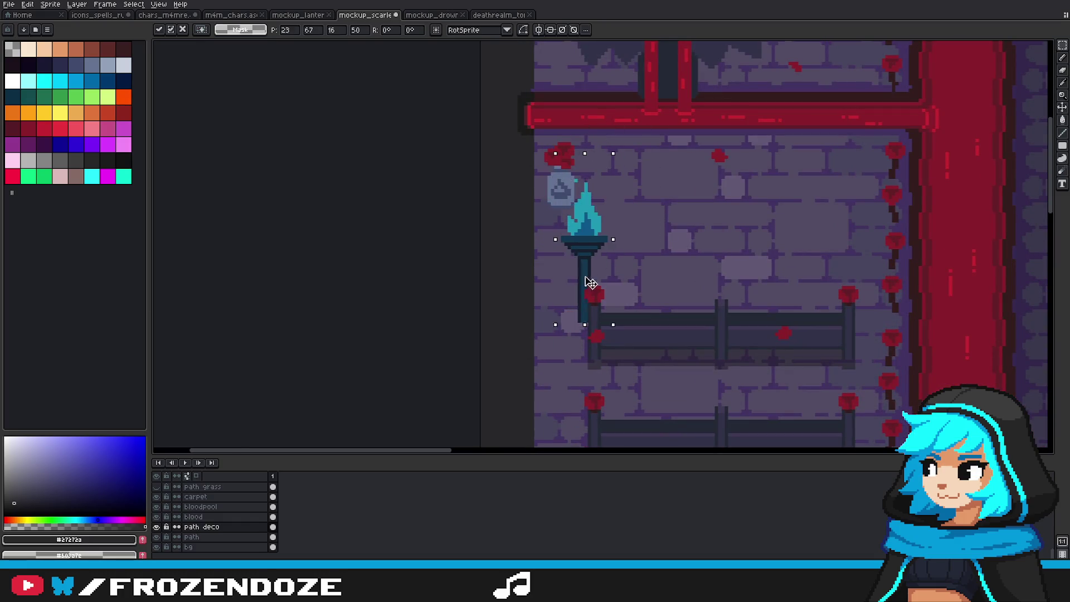
pyautogui.scroll(-4, 685, 252)
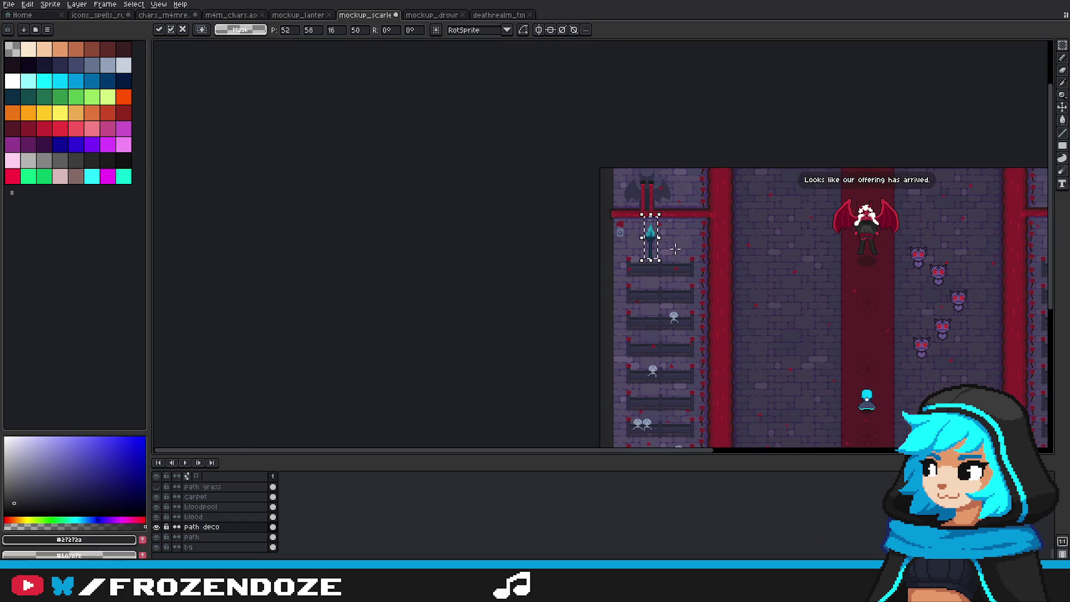
pyautogui.moveTo(641, 265)
pyautogui.mouseDown()
pyautogui.moveTo(699, 233)
pyautogui.moveTo(661, 281)
pyautogui.mouseUp()
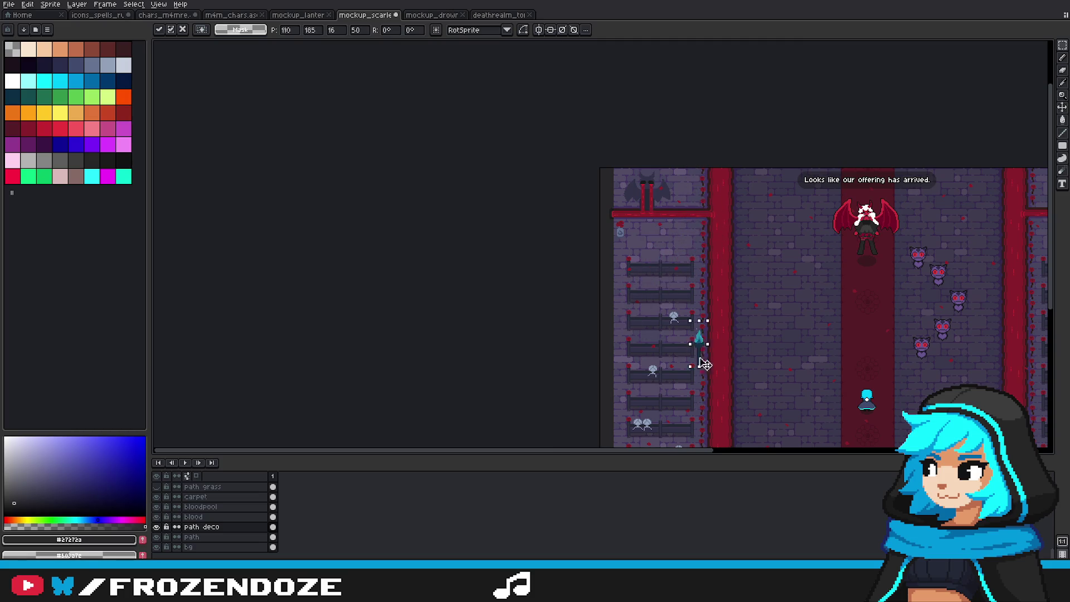
# Step: Position the torch on the central wall beside the lantern and commit the placement
pyautogui.moveTo(661, 282)
pyautogui.mouseDown()
pyautogui.moveTo(808, 176)
pyautogui.moveTo(627, 147)
pyautogui.mouseUp()
pyautogui.scroll(4, 627, 147)
pyautogui.scroll(3, 716, 184)
pyautogui.moveTo(717, 184)
pyautogui.mouseDown()
pyautogui.moveTo(753, 316)
pyautogui.moveTo(732, 269)
pyautogui.moveTo(725, 296)
pyautogui.mouseUp()
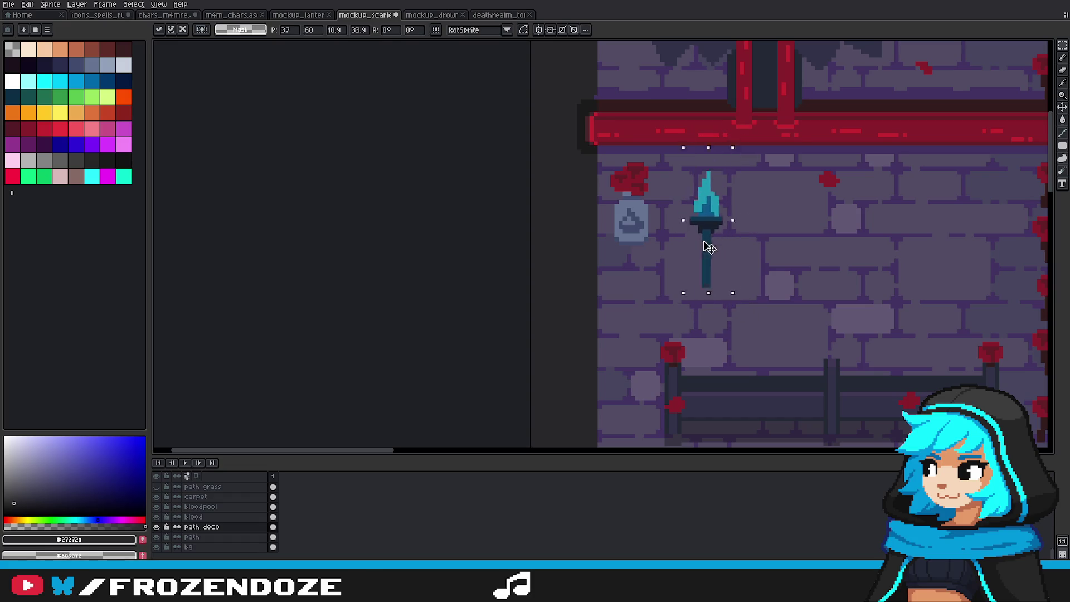
pyautogui.press('b')
pyautogui.scroll(2, 688, 254)
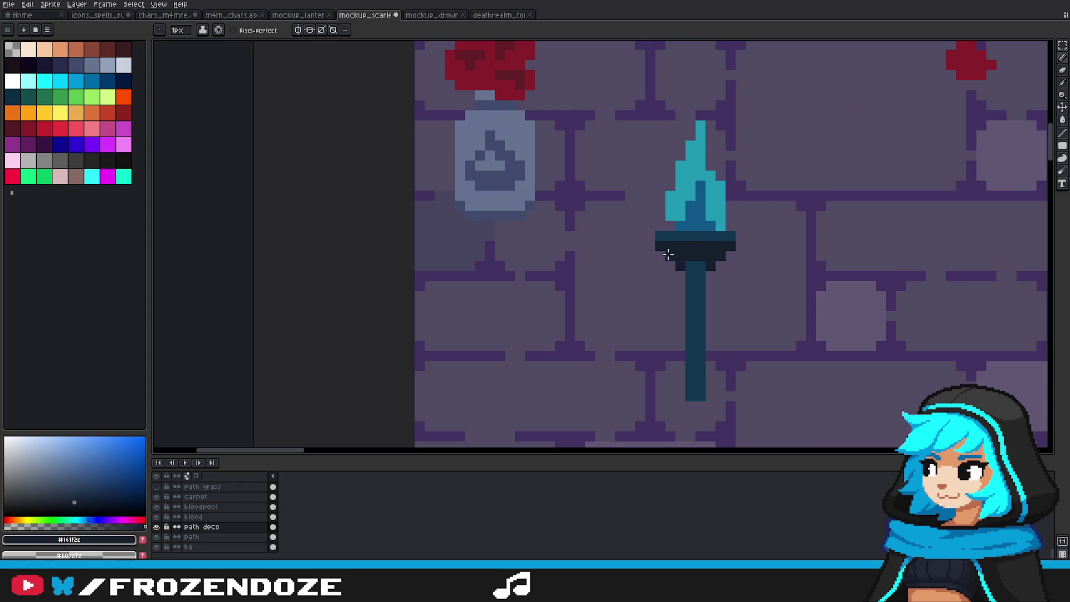
# Step: Marquee-select the area around the new torch
pyautogui.scroll(-3, 683, 254)
pyautogui.click(1064, 47)
pyautogui.moveTo(651, 208); pyautogui.dragTo(691, 306)
pyautogui.scroll(3, 685, 241)
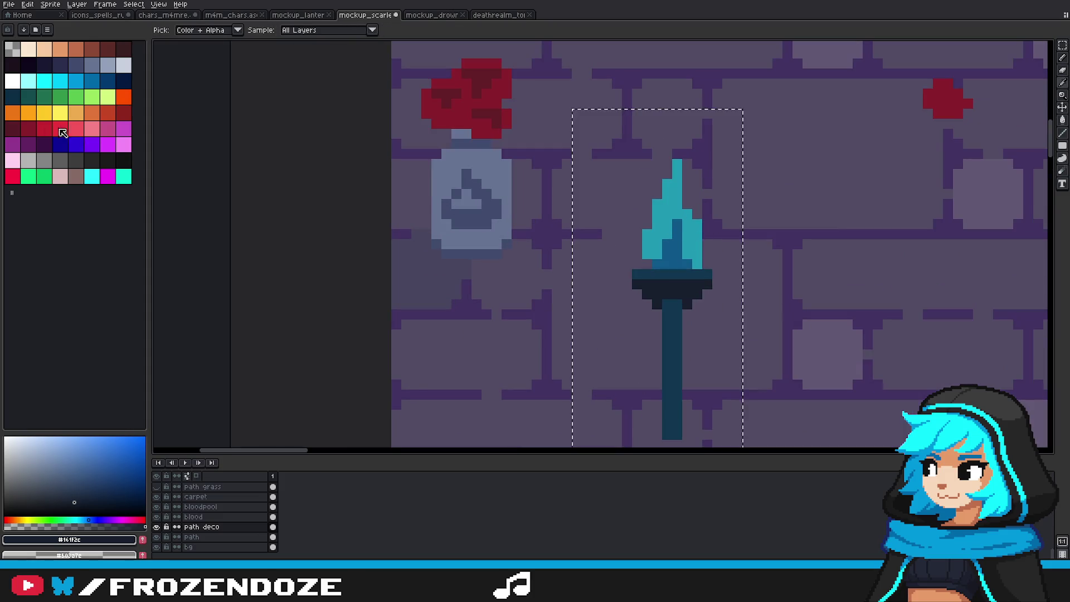
# Step: Paint-bucket the torch's inner flame red and its outer flame orange
pyautogui.press('g')
pyautogui.click(668, 224)
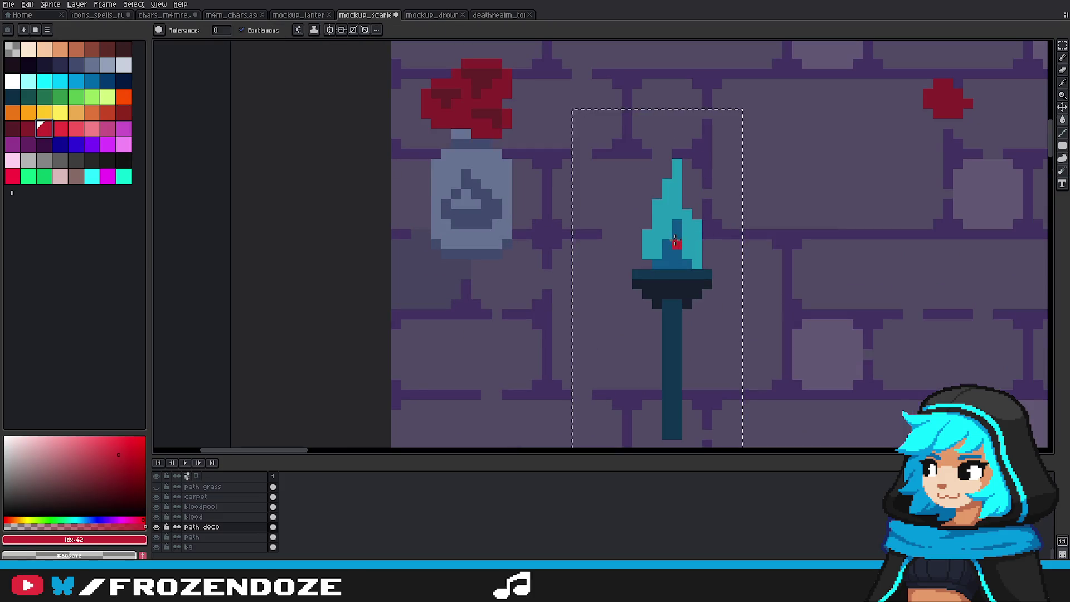
pyautogui.click(15, 114)
pyautogui.click(694, 245)
# Step: Fill the torch stick with dark grey eyedropped from the scene, then deselect
pyautogui.scroll(-3, 664, 246)
pyautogui.scroll(2, 672, 254)
pyautogui.scroll(1, 671, 254)
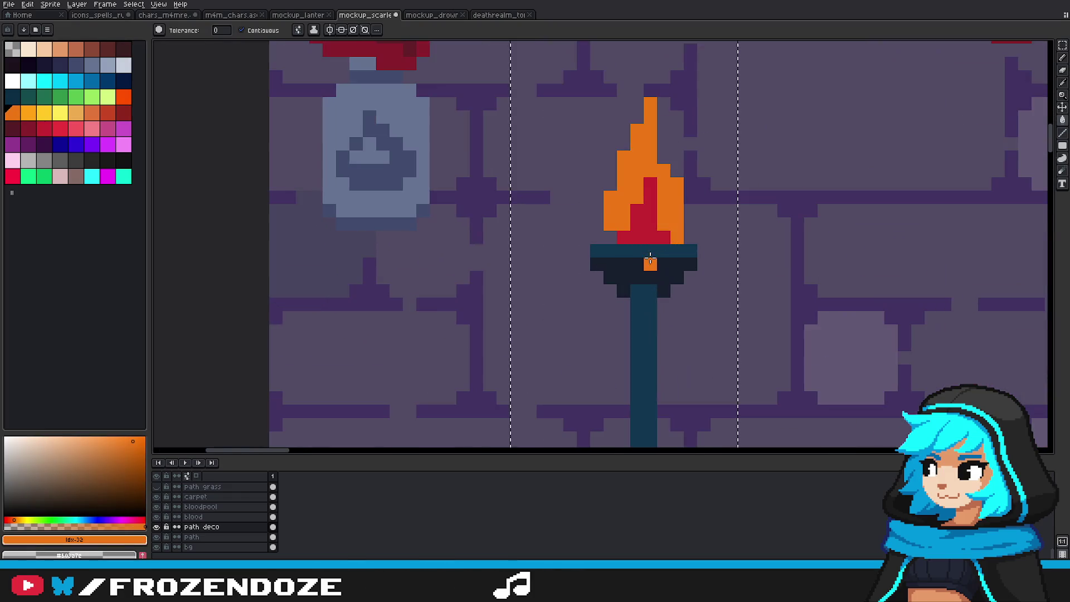
pyautogui.scroll(-2, 616, 317)
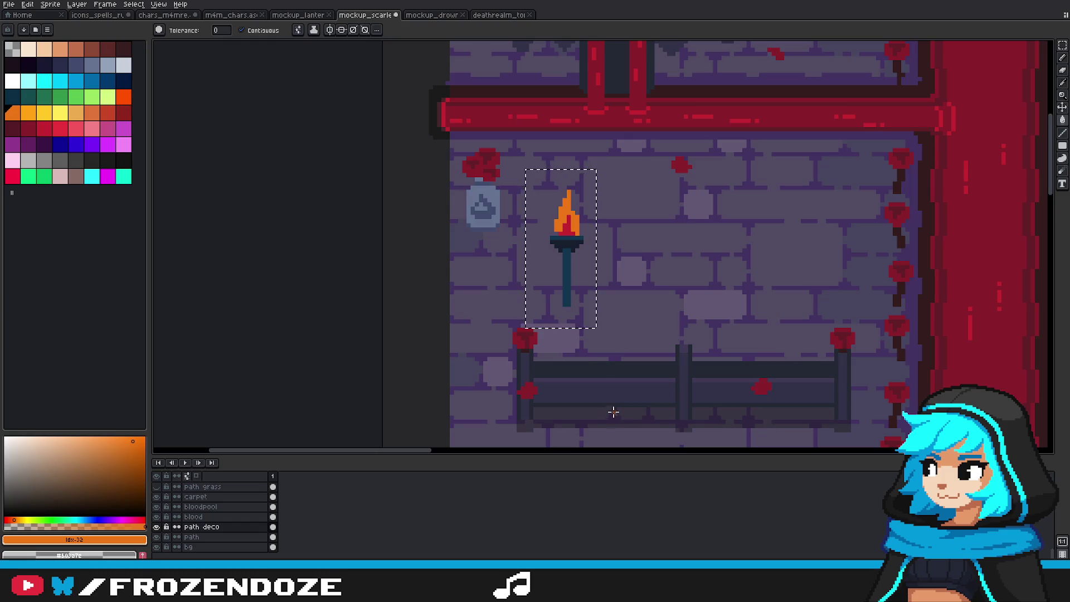
pyautogui.scroll(2, 591, 388)
pyautogui.keyDown('alt'); pyautogui.click(587, 387); pyautogui.keyUp('alt')
pyautogui.click(555, 167)
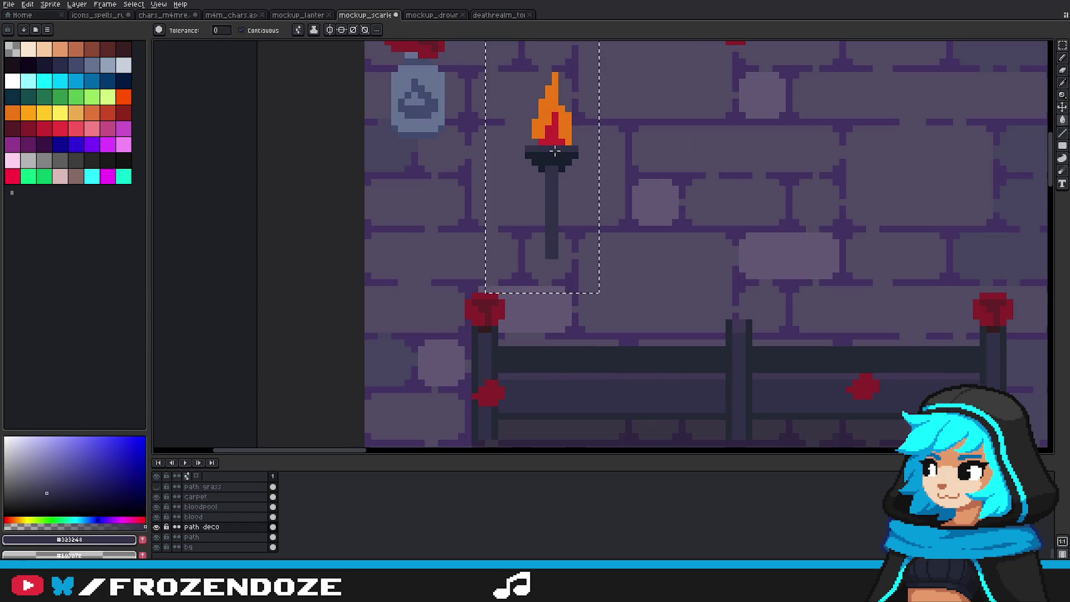
pyautogui.keyDown('alt'); pyautogui.click(542, 157); pyautogui.keyUp('alt')
pyautogui.scroll(-3, 576, 182)
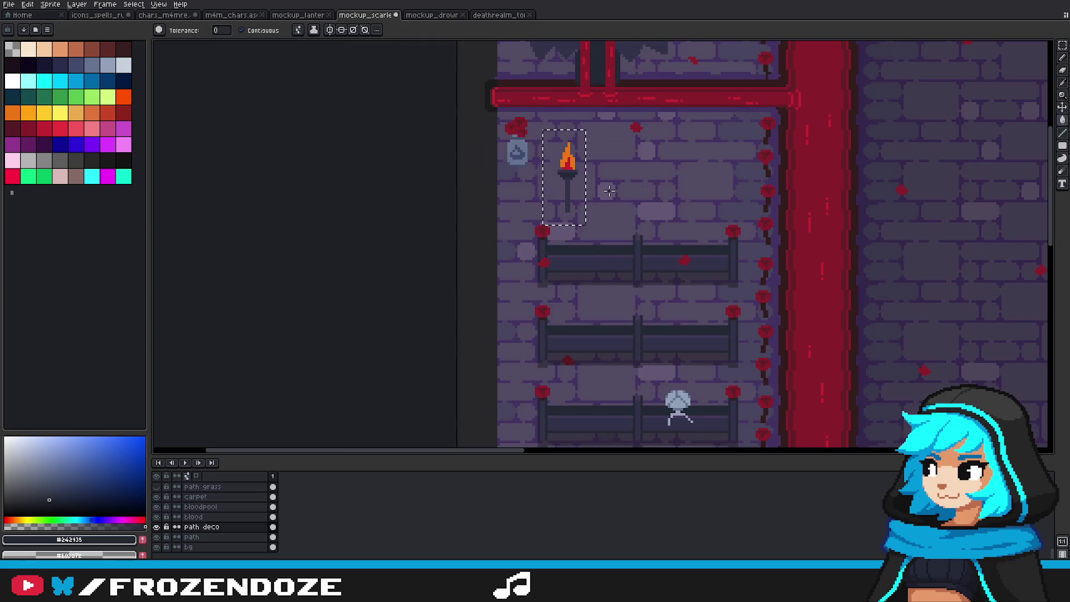
pyautogui.press('m')
pyautogui.hotkey('ctrl', 'd')
pyautogui.scroll(2, 558, 235)
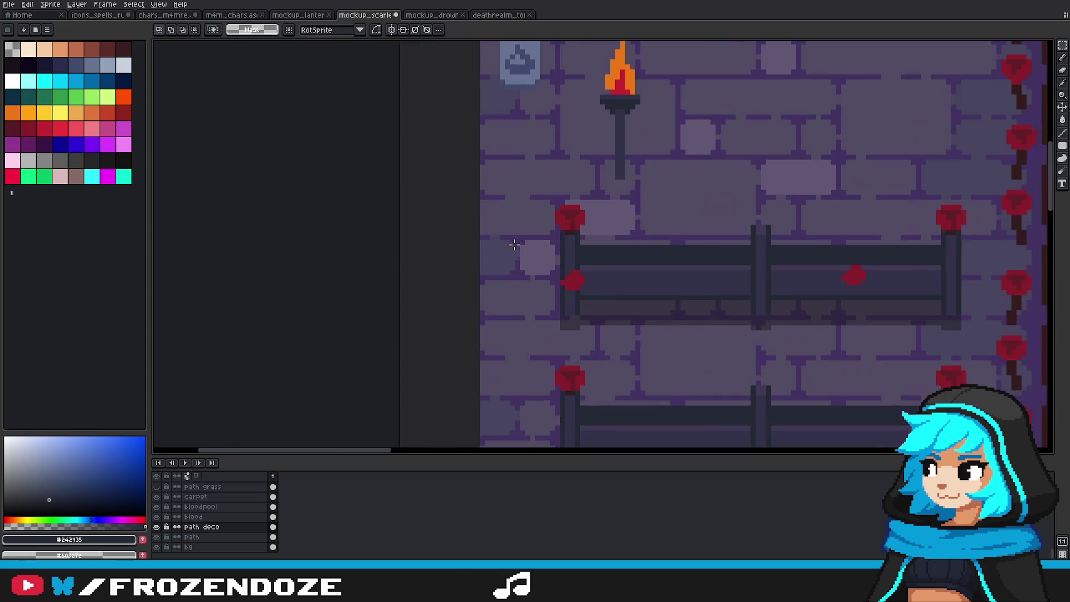
# Step: Widen the torch stem with an extra pixel column using the Line tool
pyautogui.press('b')
pyautogui.press('l')
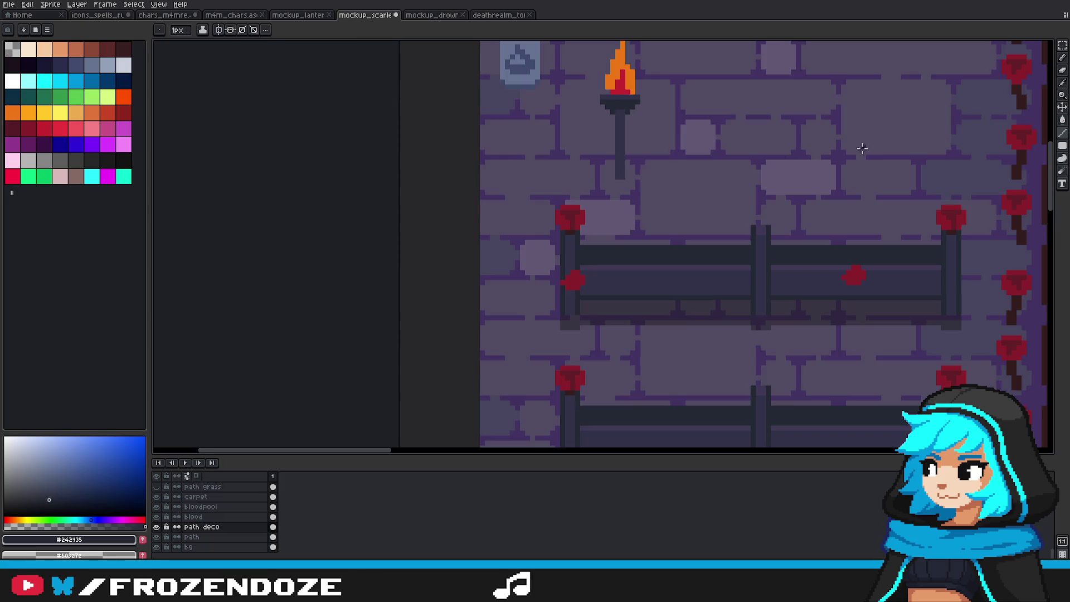
pyautogui.scroll(2, 613, 156)
pyautogui.moveTo(627, 194); pyautogui.dragTo(627, 63)
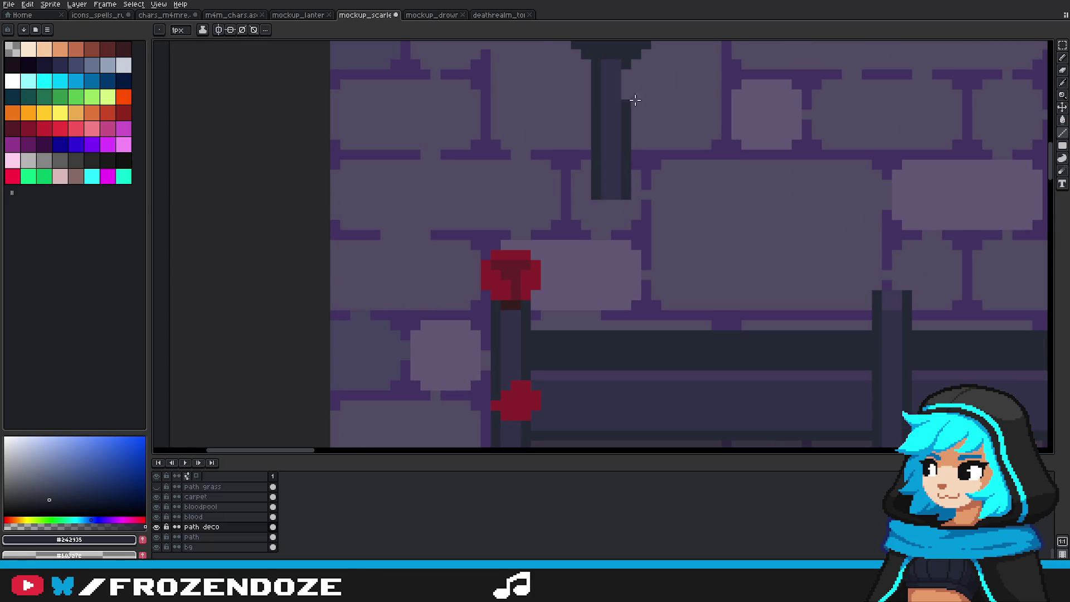
pyautogui.scroll(-3, 614, 112)
pyautogui.scroll(-1, 614, 148)
pyautogui.scroll(4, 613, 149)
pyautogui.scroll(2, 614, 149)
# Step: Widen the torch's sconce plate by one pixel on each side
pyautogui.moveTo(644, 153); pyautogui.dragTo(457, 153)
pyautogui.scroll(-4, 580, 185)
pyautogui.scroll(-1, 580, 184)
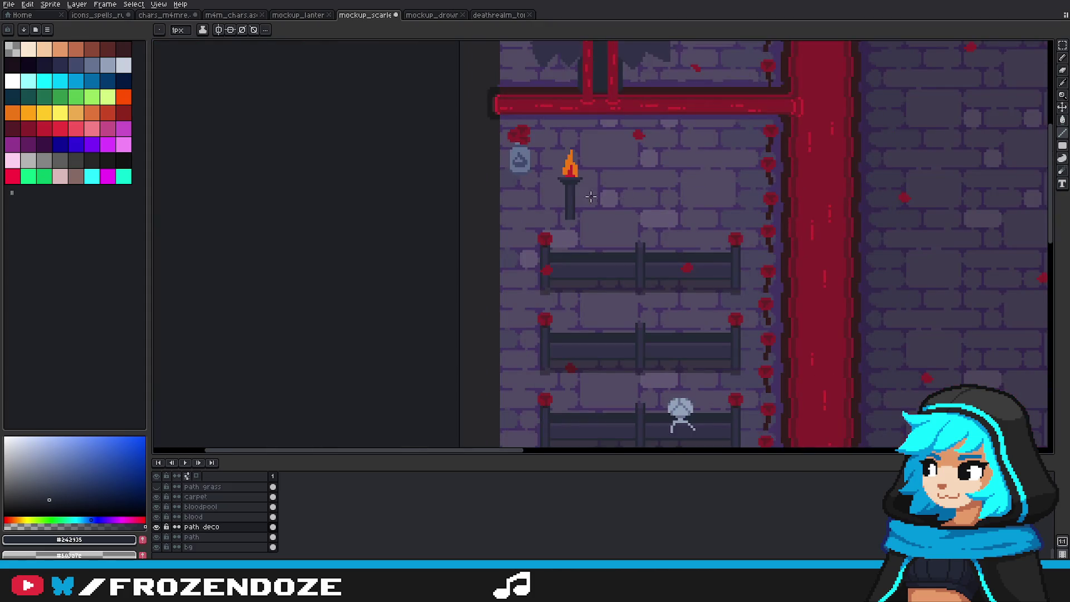
pyautogui.scroll(3, 572, 178)
pyautogui.scroll(-3, 612, 178)
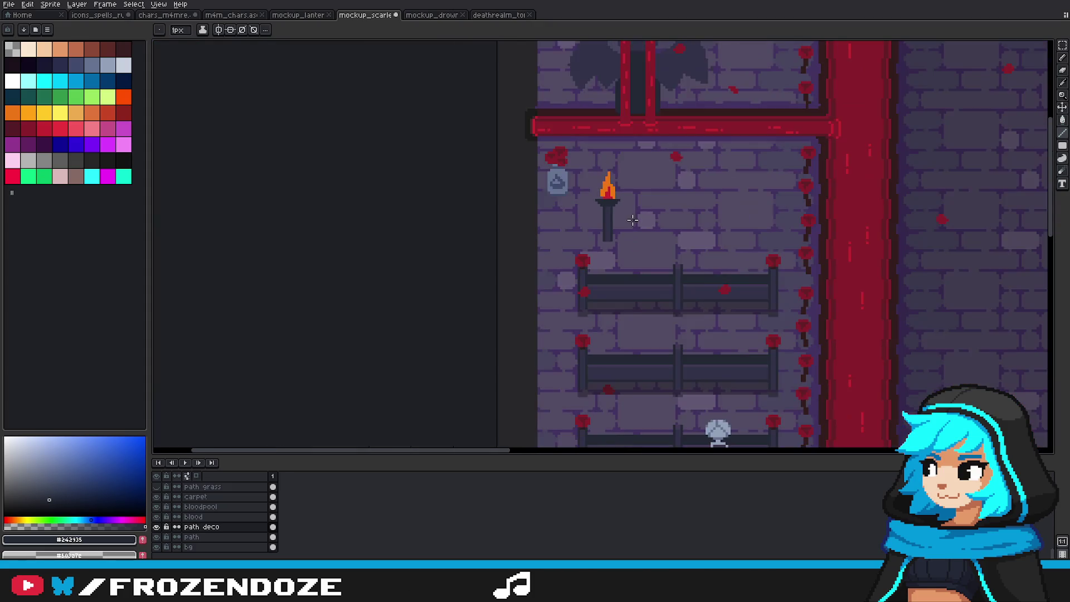
pyautogui.scroll(-1, 633, 220)
pyautogui.scroll(2, 639, 228)
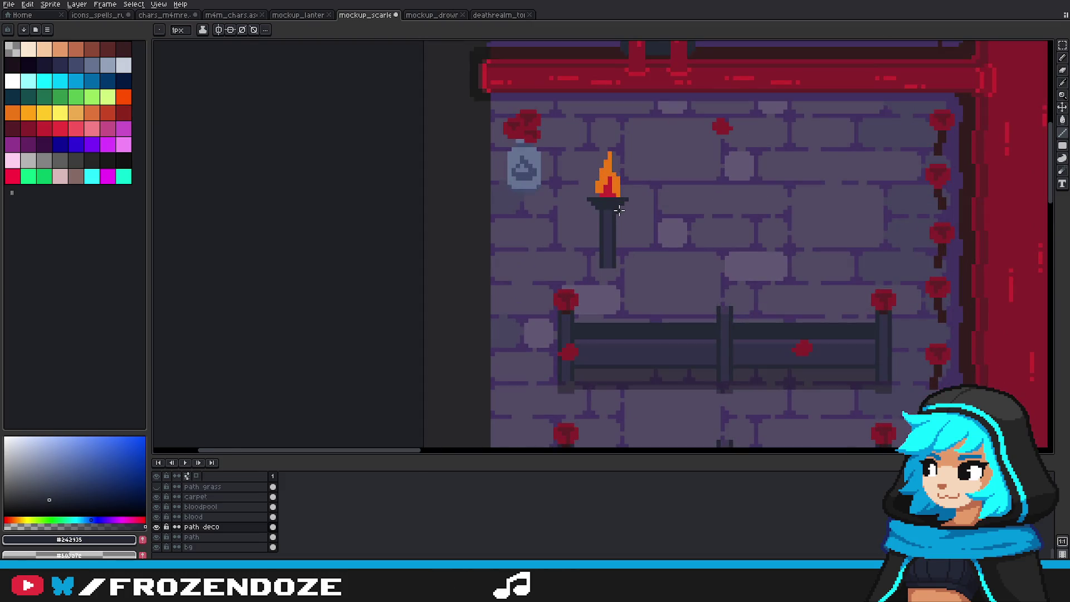
pyautogui.scroll(-1, 612, 254)
# Step: Eyedrop the torch's purple and paint the sconce plate's top row with it
pyautogui.keyDown('alt'); pyautogui.click(596, 181); pyautogui.keyUp('alt')
pyautogui.scroll(4, 580, 179)
pyautogui.moveTo(568, 176); pyautogui.dragTo(751, 178)
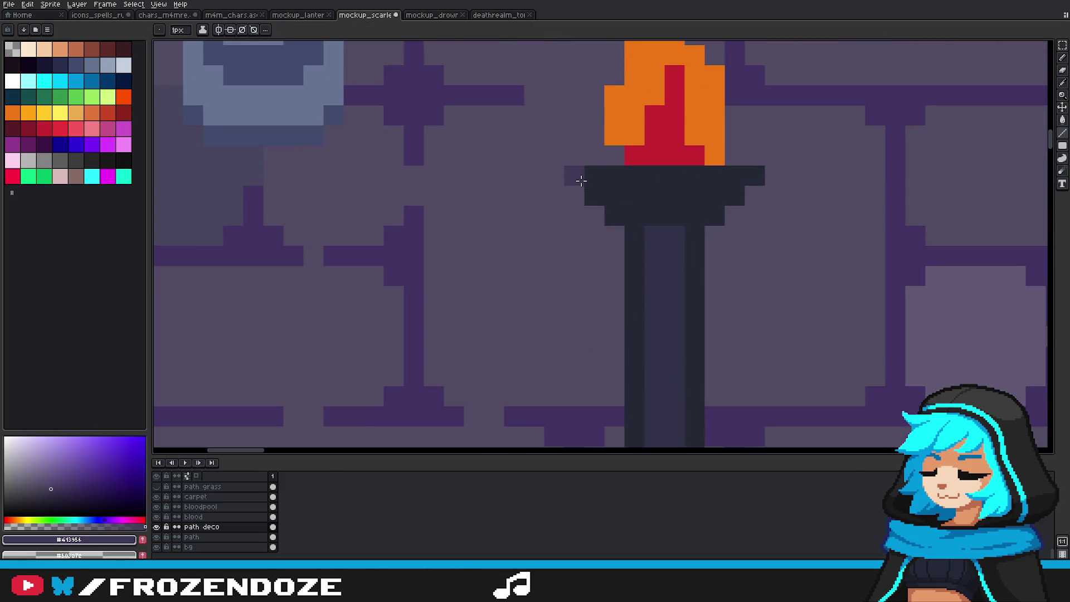
pyautogui.scroll(-3, 725, 207)
pyautogui.scroll(-1, 699, 234)
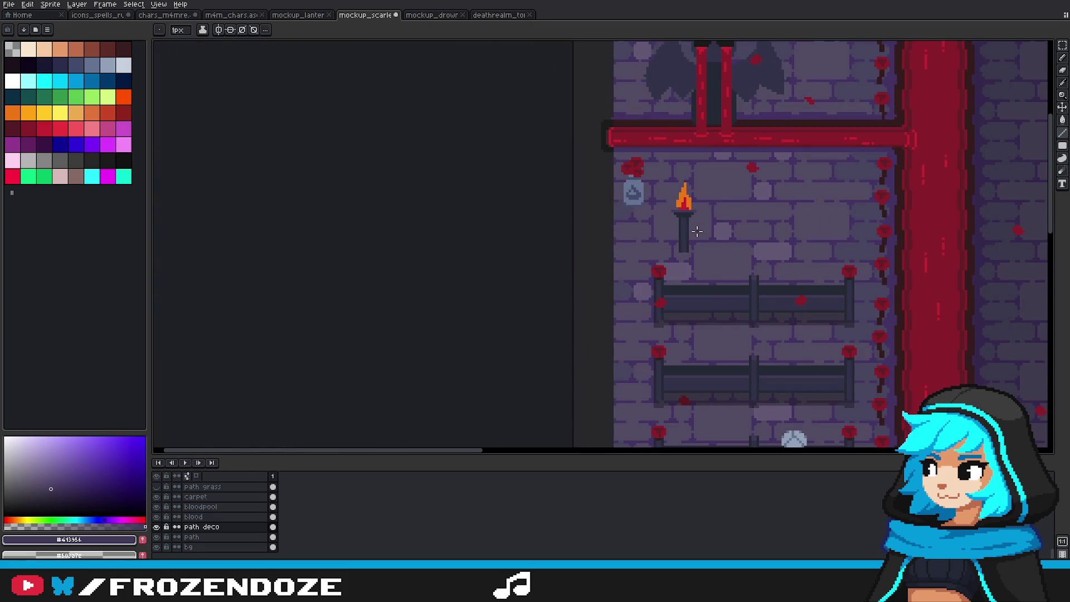
pyautogui.scroll(1, 697, 232)
pyautogui.scroll(2, 657, 195)
# Step: Switch back to the pencil and view the blue reference torch sprite for comparison
pyautogui.press('b')
pyautogui.scroll(-3, 681, 219)
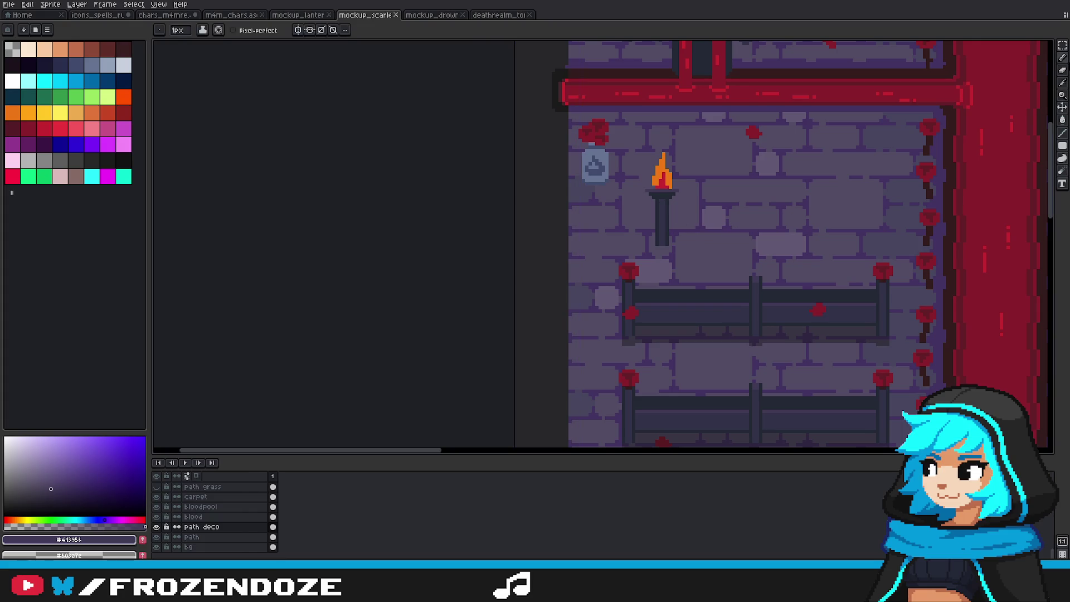
pyautogui.scroll(2, 769, 279)
pyautogui.scroll(2, 781, 246)
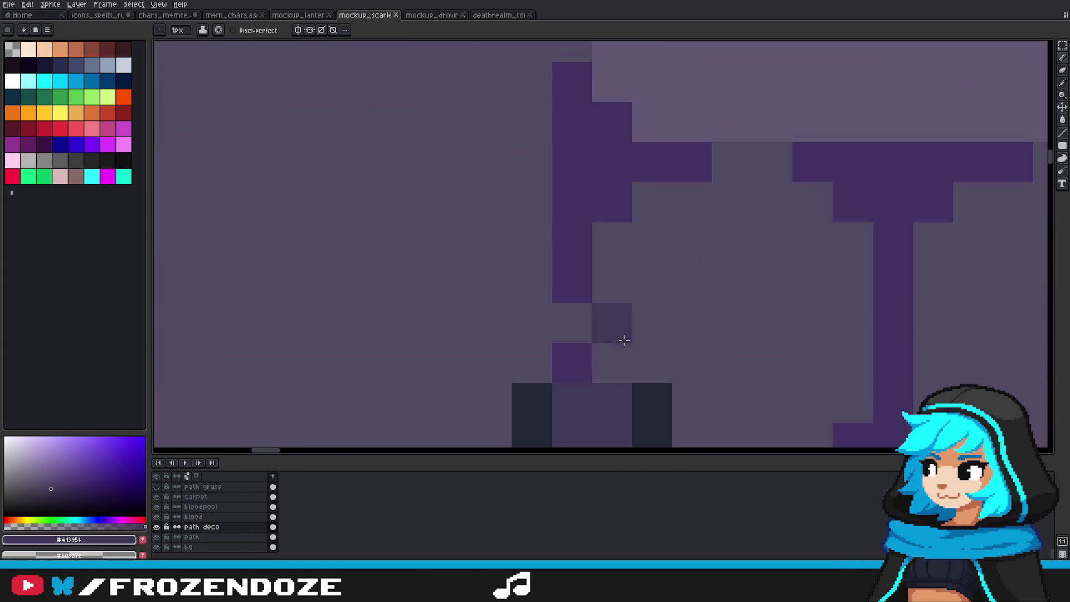
pyautogui.scroll(-5, 689, 282)
pyautogui.scroll(2, 635, 261)
pyautogui.scroll(2, 631, 241)
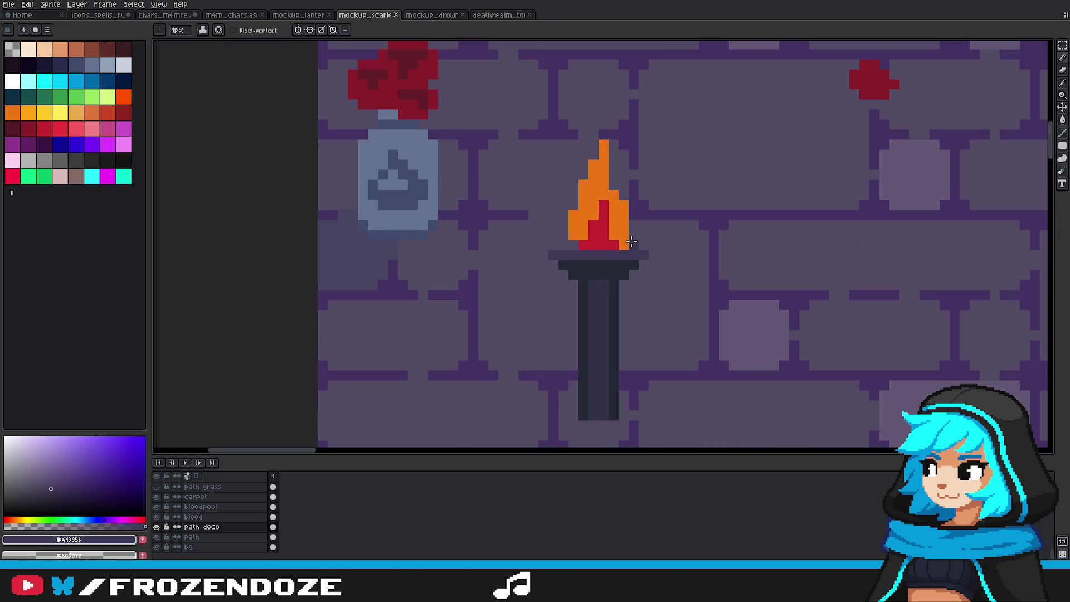
pyautogui.click(440, 14)
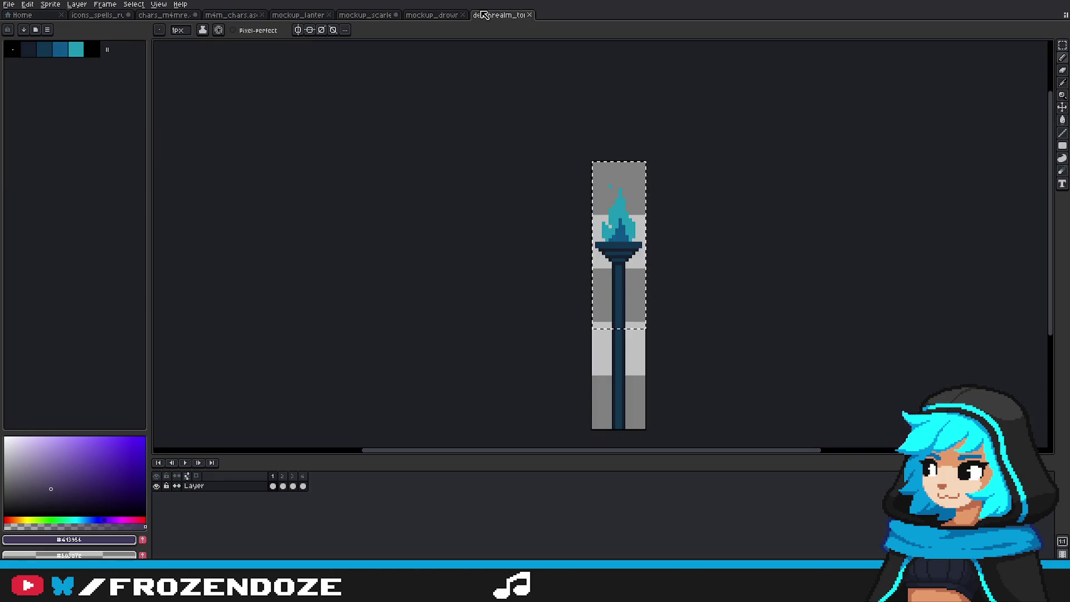
# Step: Back in the mockup, paint both lower flame corner pixels with the flame's orange
pyautogui.click(379, 15)
pyautogui.scroll(1, 591, 226)
pyautogui.scroll(2, 590, 226)
pyautogui.keyDown('alt'); pyautogui.click(577, 223); pyautogui.keyUp('alt')
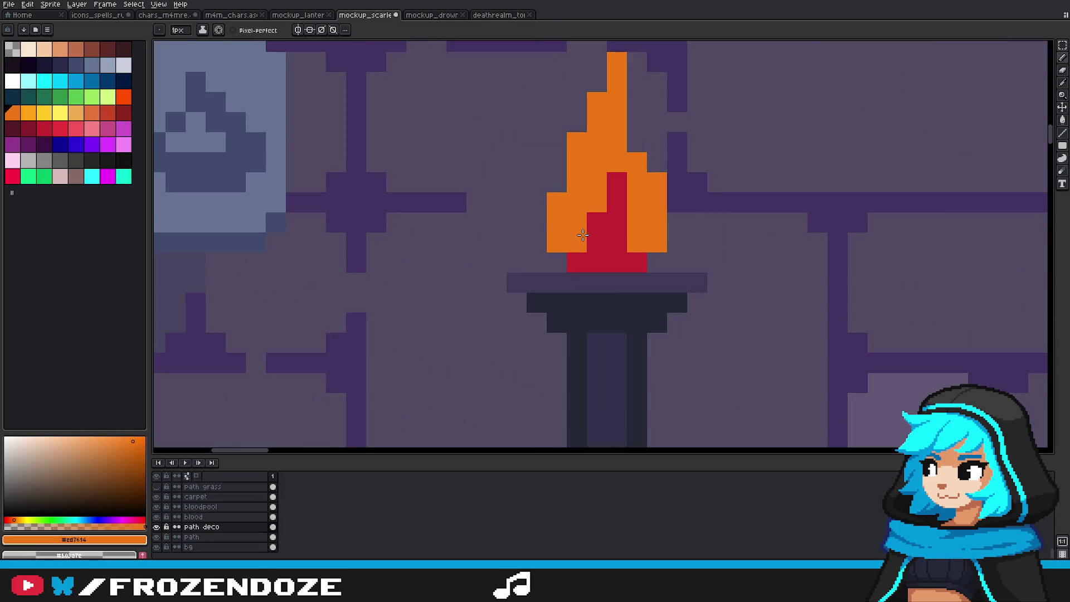
pyautogui.click(577, 263)
pyautogui.click(637, 263)
# Step: Widen the flame's red core by one pixel to the left, then marquee-select the flame
pyautogui.scroll(-2, 638, 242)
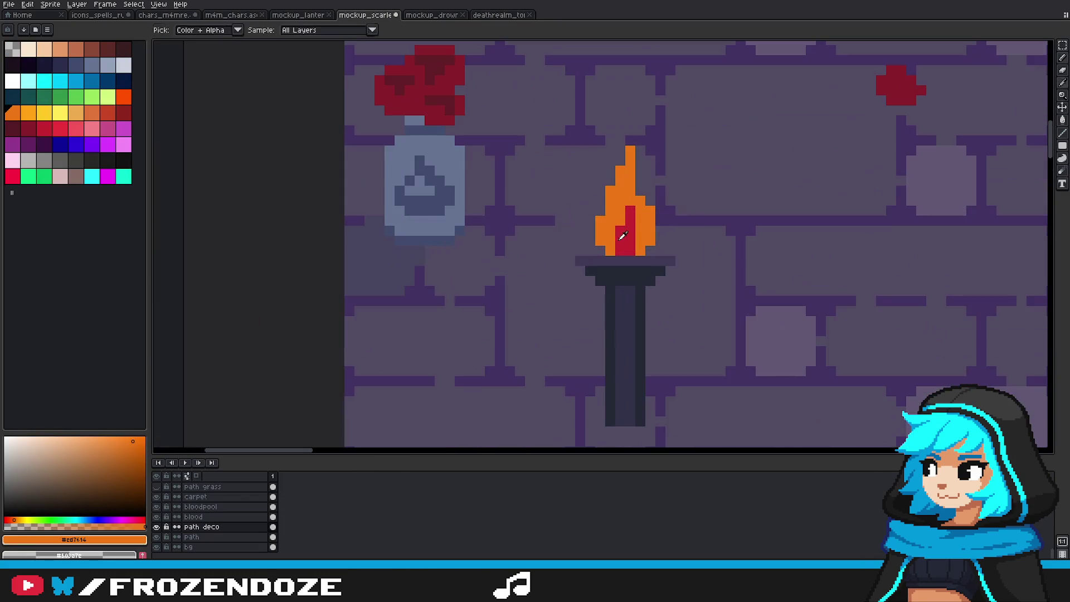
pyautogui.keyDown('alt'); pyautogui.click(620, 234); pyautogui.keyUp('alt')
pyautogui.click(610, 234)
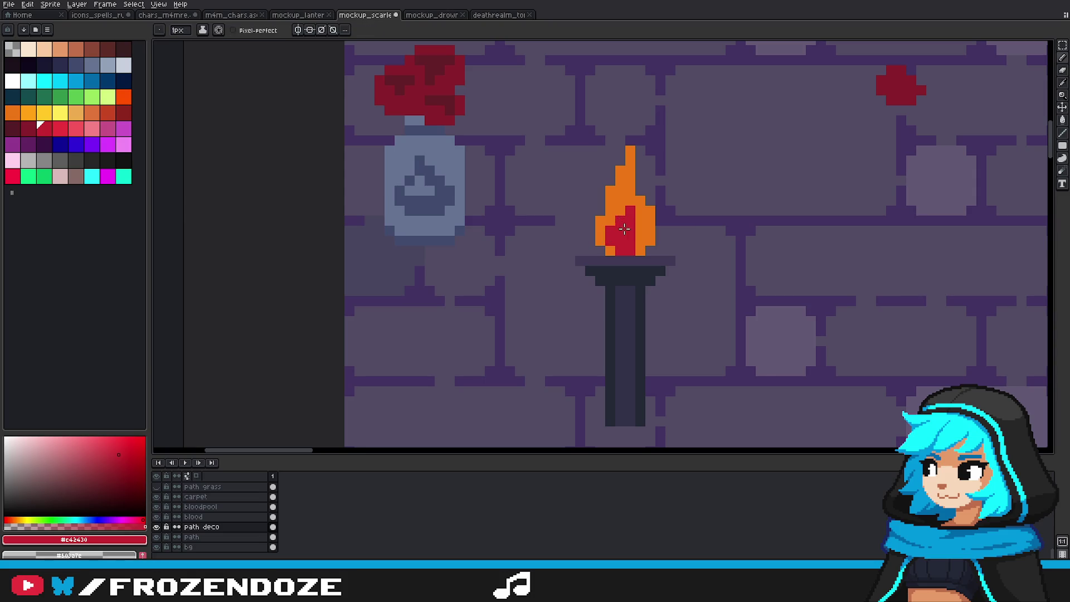
pyautogui.scroll(-5, 637, 230)
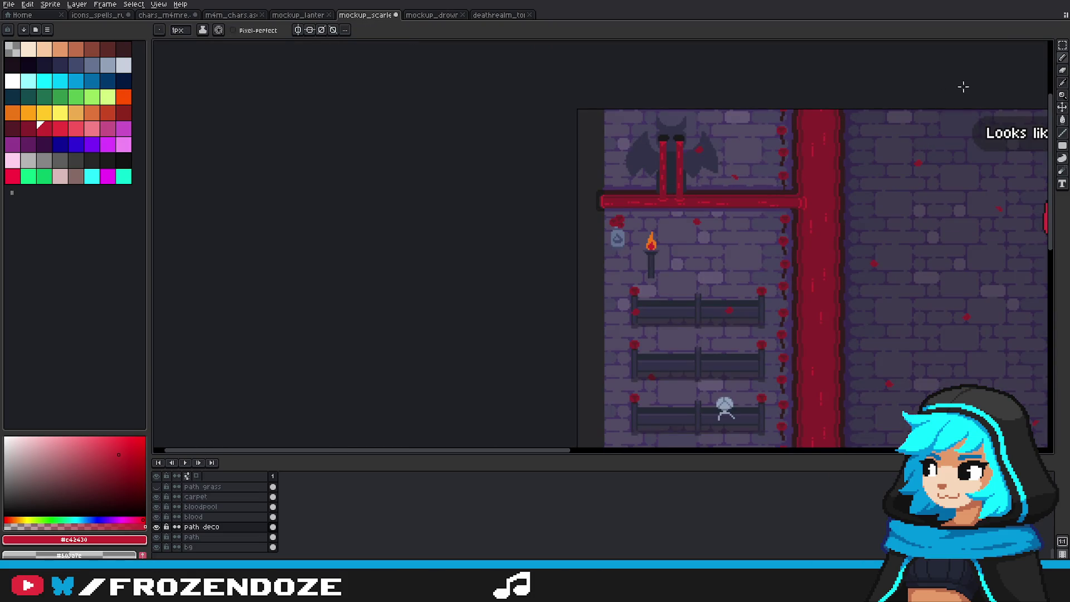
pyautogui.scroll(5, 647, 245)
pyautogui.click(1060, 45)
pyautogui.moveTo(669, 134); pyautogui.dragTo(765, 248)
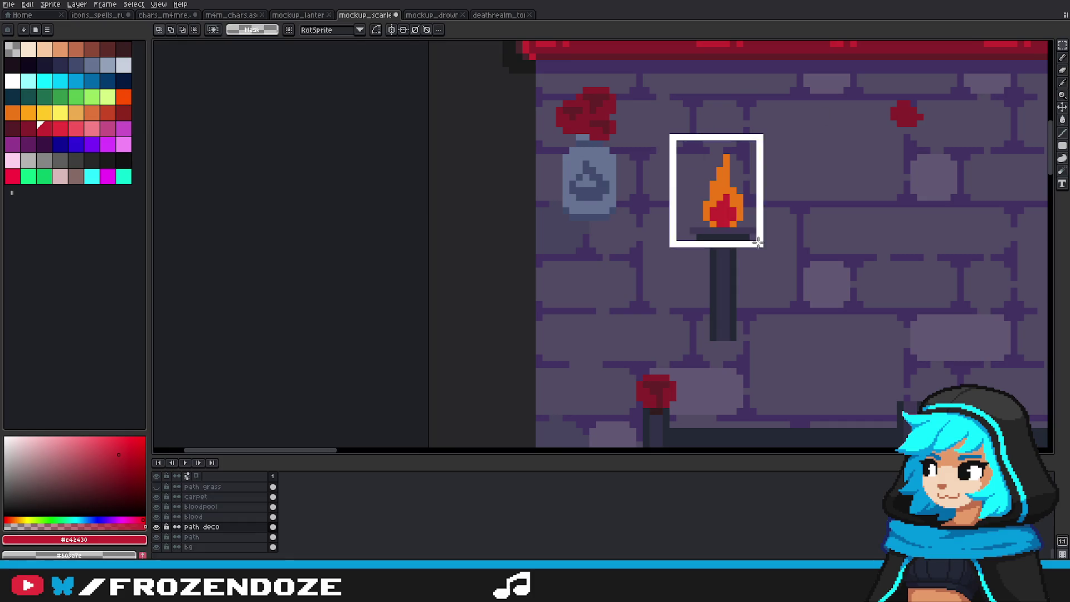
# Step: Fill the flame core dark red and all the orange flame parts bright red
pyautogui.scroll(1, 731, 210)
pyautogui.press('g')
pyautogui.click(29, 128)
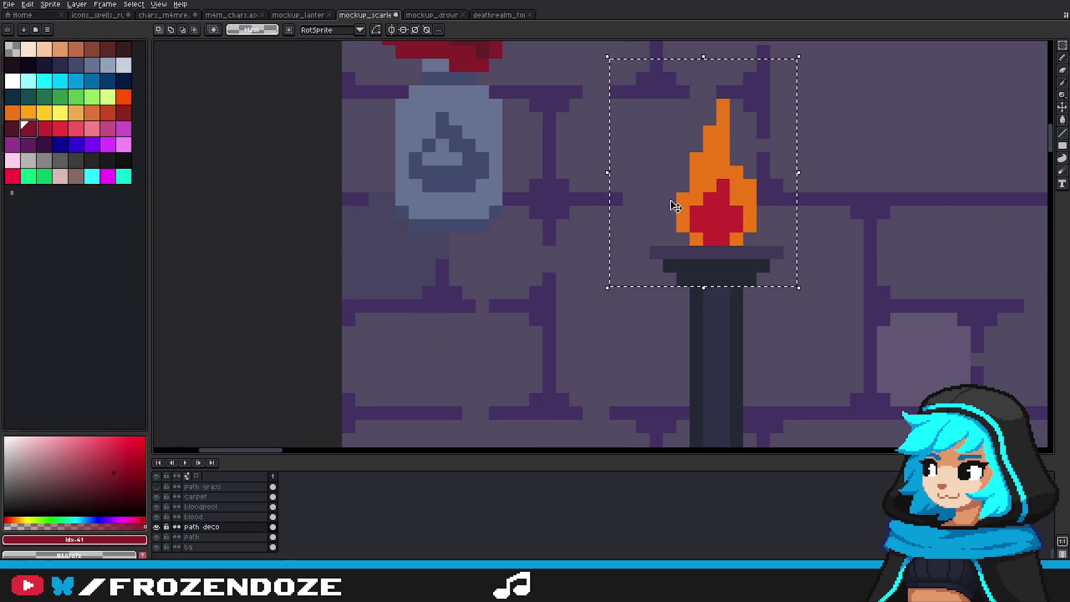
pyautogui.click(716, 215)
pyautogui.click(45, 129)
pyautogui.click(712, 156)
pyautogui.click(696, 239)
pyautogui.click(732, 239)
# Step: Switch to the Move tool and clear the selection around the torch
pyautogui.scroll(-2, 732, 239)
pyautogui.scroll(-1, 697, 239)
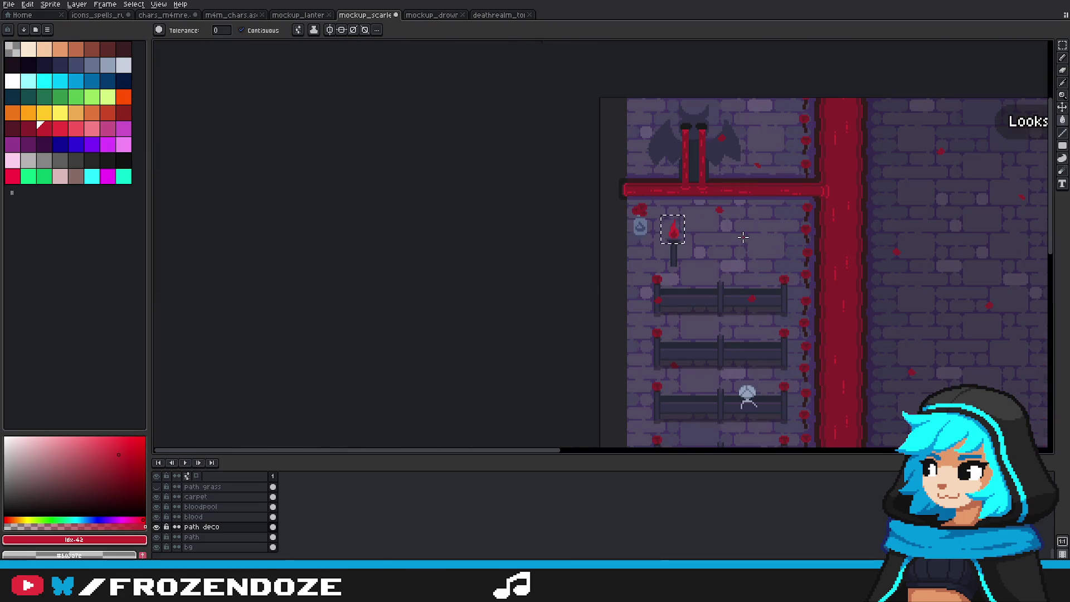
pyautogui.scroll(-1, 658, 245)
pyautogui.scroll(-1, 621, 254)
pyautogui.press('v')
pyautogui.hotkey('ctrl', 'd')
pyautogui.scroll(3, 604, 227)
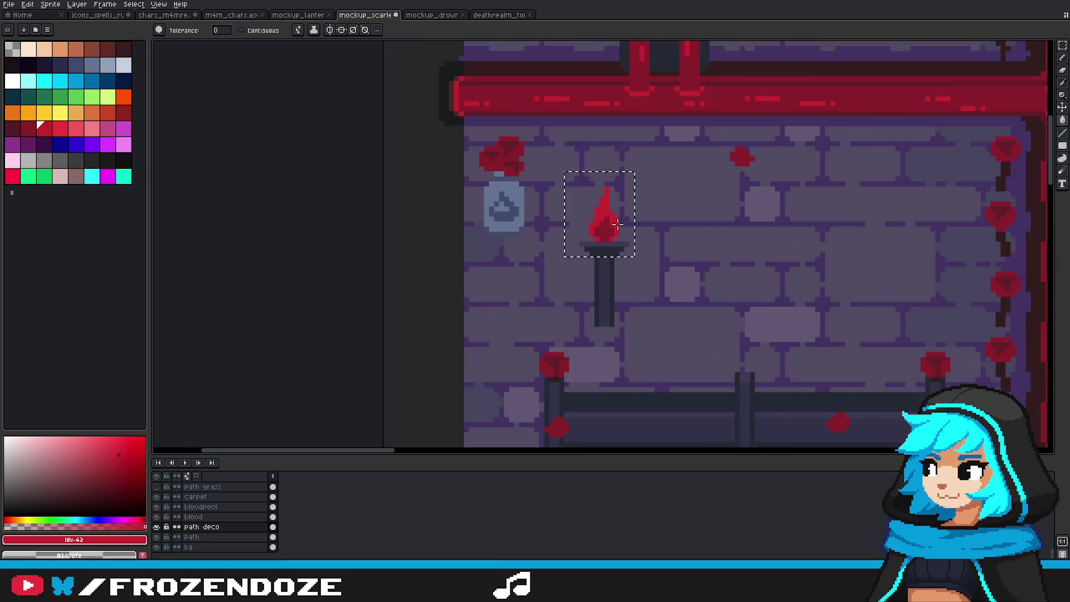
pyautogui.scroll(1, 603, 230)
# Step: Eyedrop the flame's red, then check the fire and torch reference files before returning
pyautogui.press('i')
pyautogui.click(603, 231)
pyautogui.press('g')
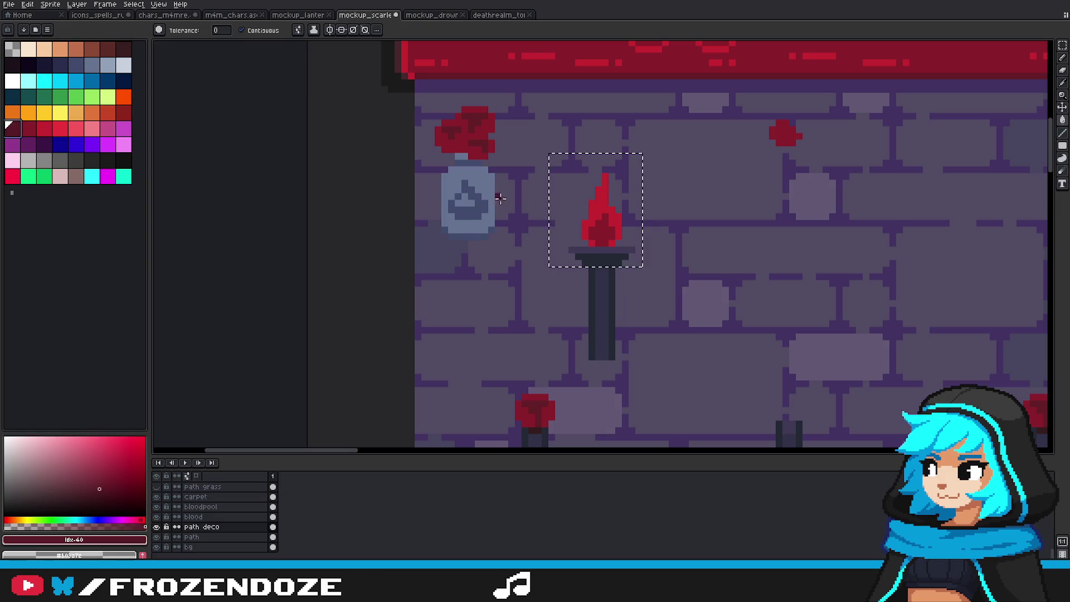
pyautogui.scroll(-3, 645, 256)
pyautogui.click(440, 15)
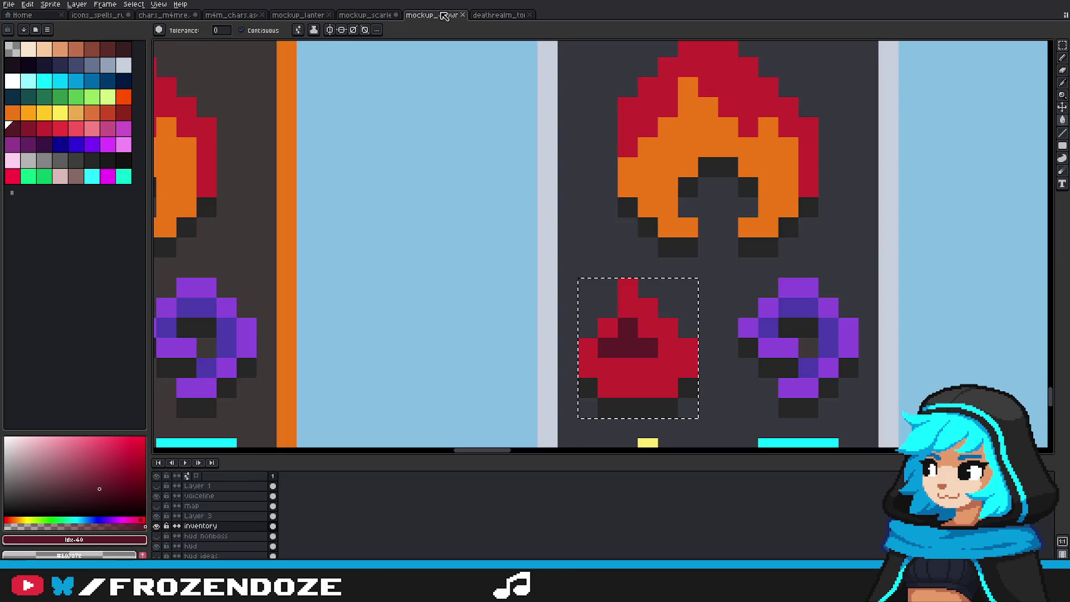
pyautogui.click(498, 15)
pyautogui.click(365, 15)
# Step: Move the whole torch beside the first pew's left end, then select the pole's bottom
pyautogui.press('g')
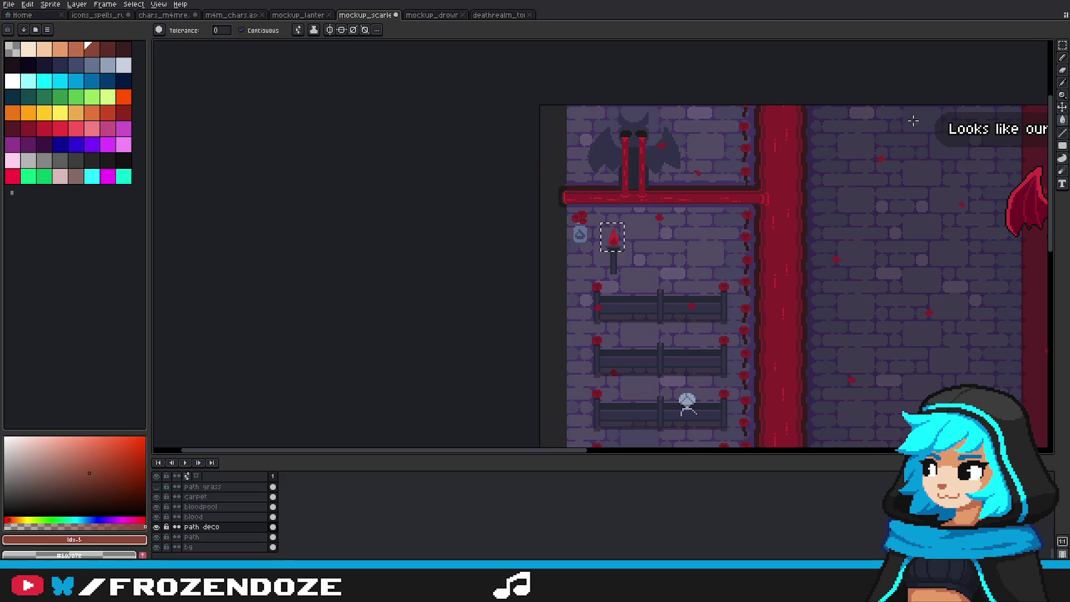
pyautogui.press('m')
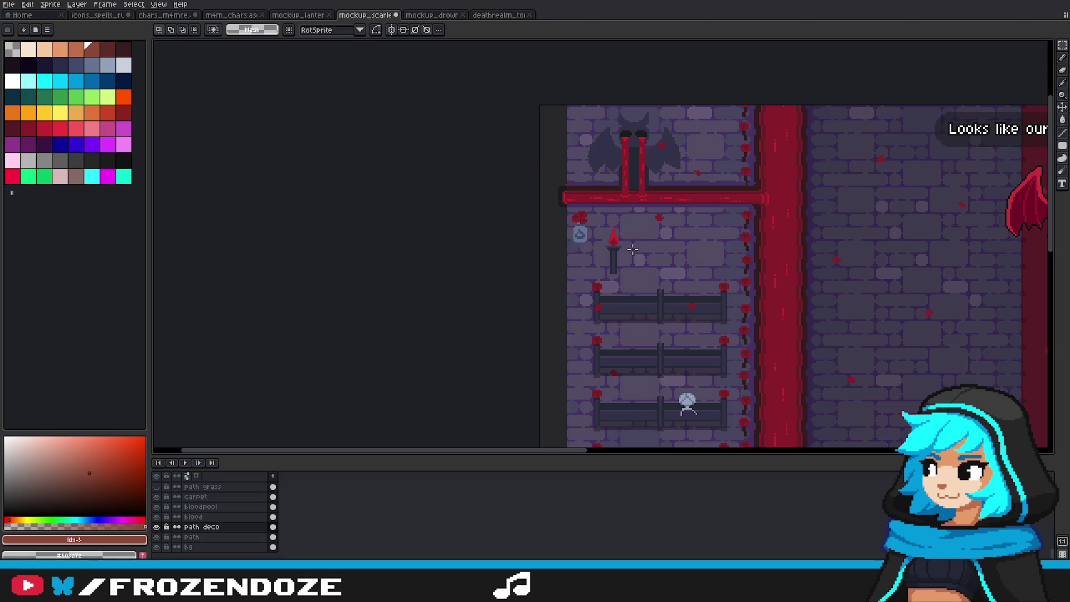
pyautogui.scroll(2, 634, 244)
pyautogui.moveTo(565, 186)
pyautogui.mouseDown()
pyautogui.moveTo(632, 313)
pyautogui.moveTo(567, 241)
pyautogui.moveTo(565, 453)
pyautogui.mouseUp()
pyautogui.scroll(-2, 604, 296)
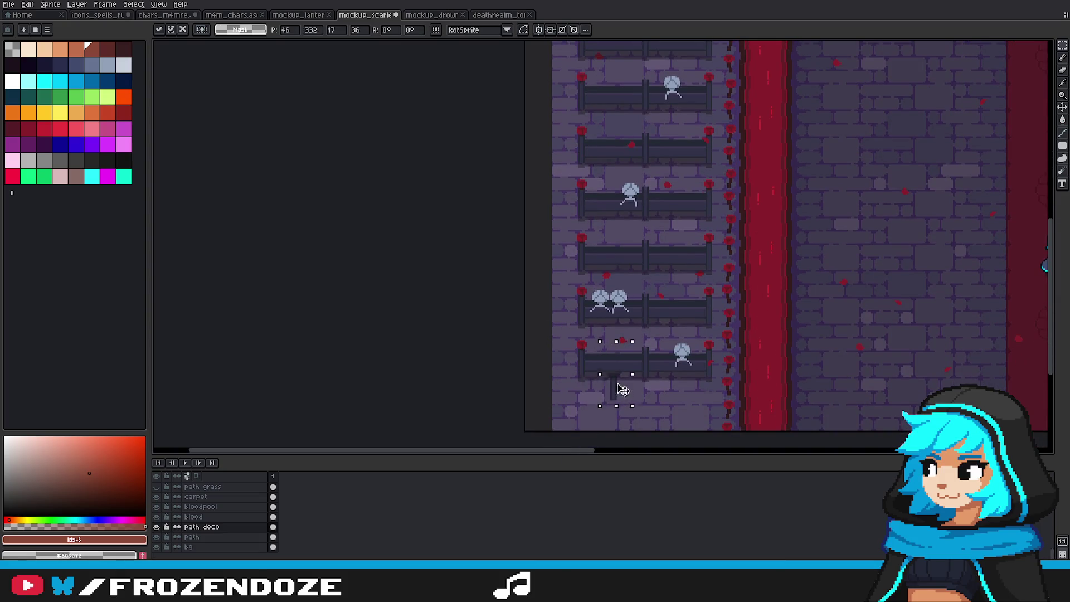
pyautogui.moveTo(564, 452)
pyautogui.mouseDown()
pyautogui.moveTo(627, 118)
pyautogui.moveTo(574, 180)
pyautogui.mouseUp()
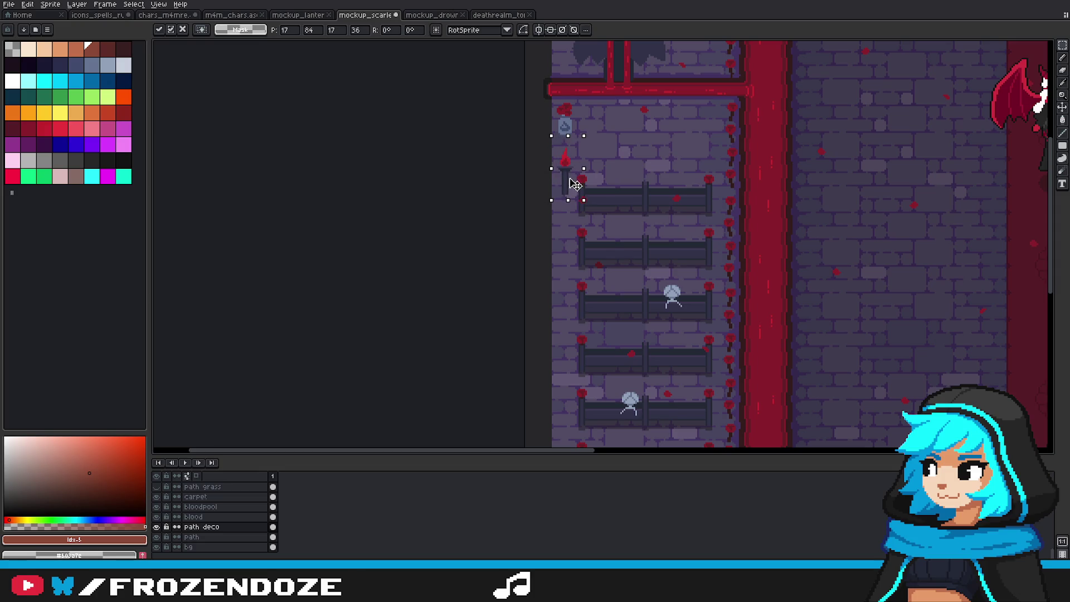
pyautogui.scroll(2, 574, 184)
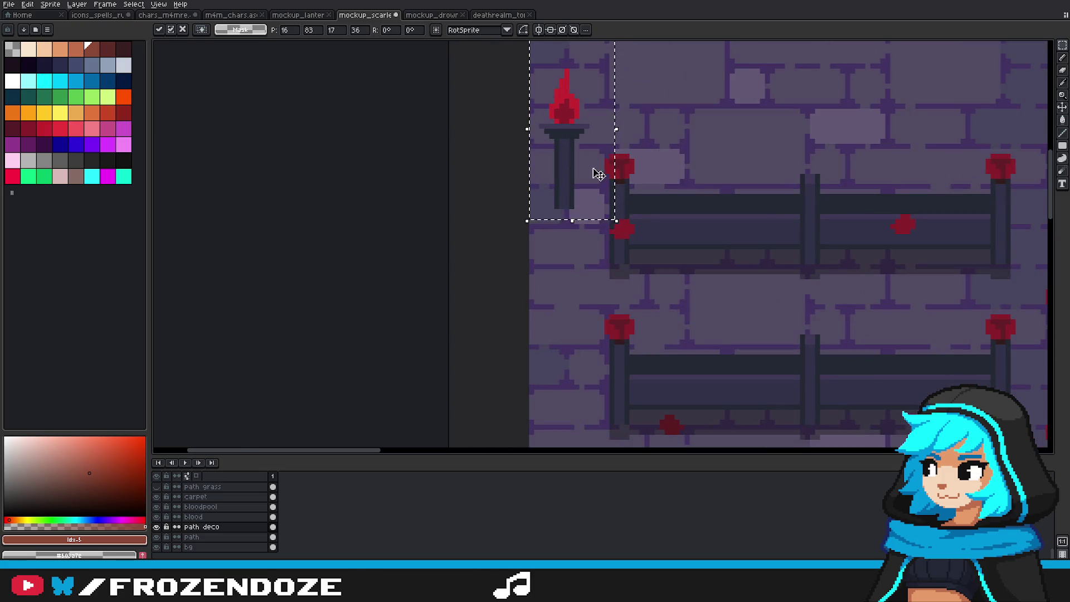
pyautogui.click(627, 166)
pyautogui.scroll(1, 548, 208)
pyautogui.moveTo(560, 176); pyautogui.dragTo(602, 211)
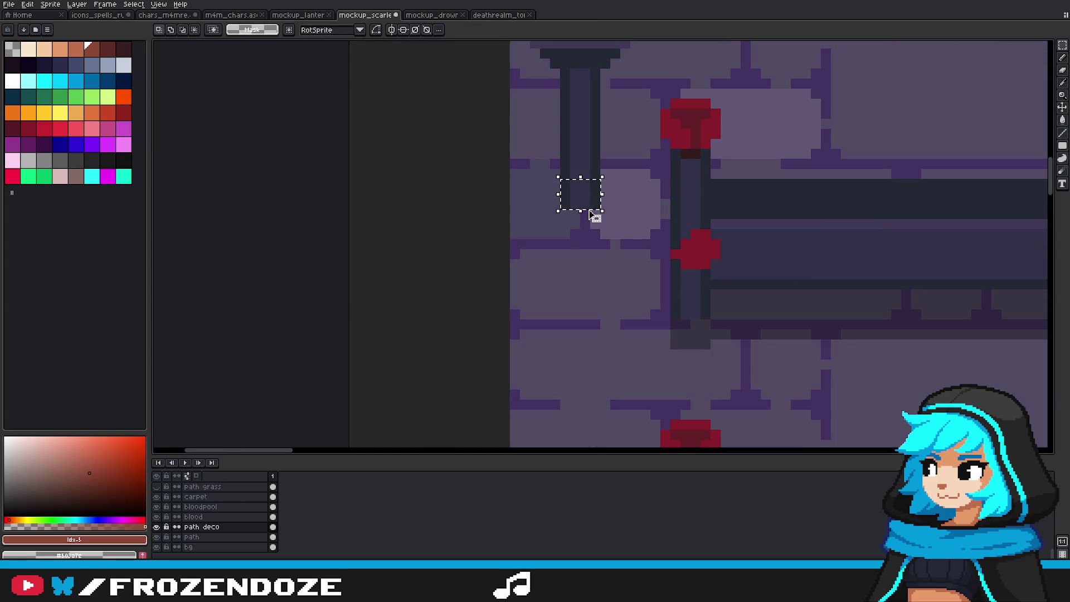
# Step: Confirm the lengthened torch pole and compare it with the fire-sprite and lantern reference files
pyautogui.click(585, 232)
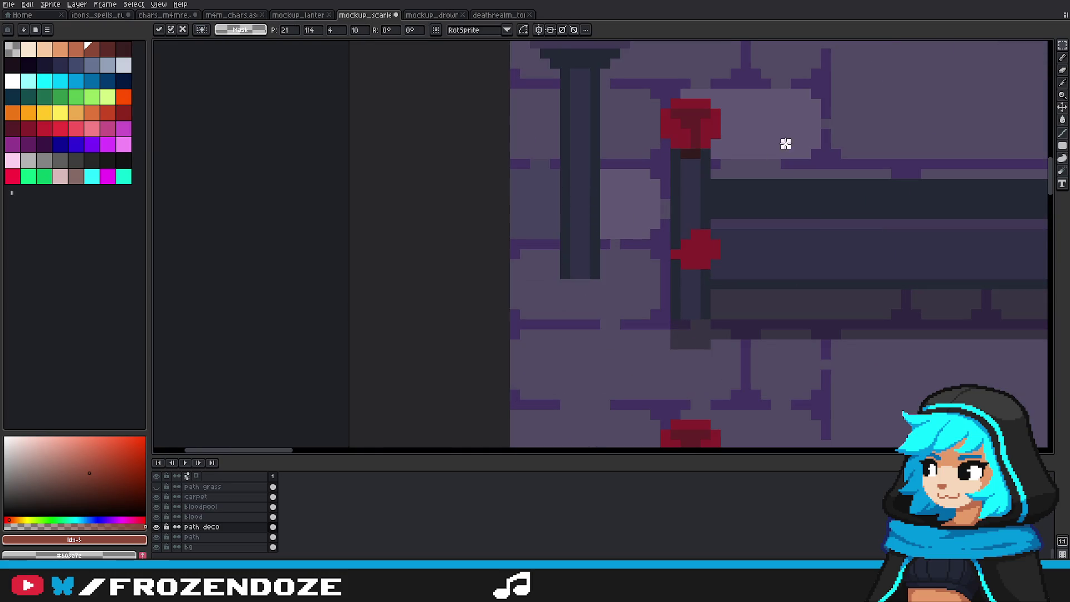
pyautogui.click(427, 15)
pyautogui.click(298, 15)
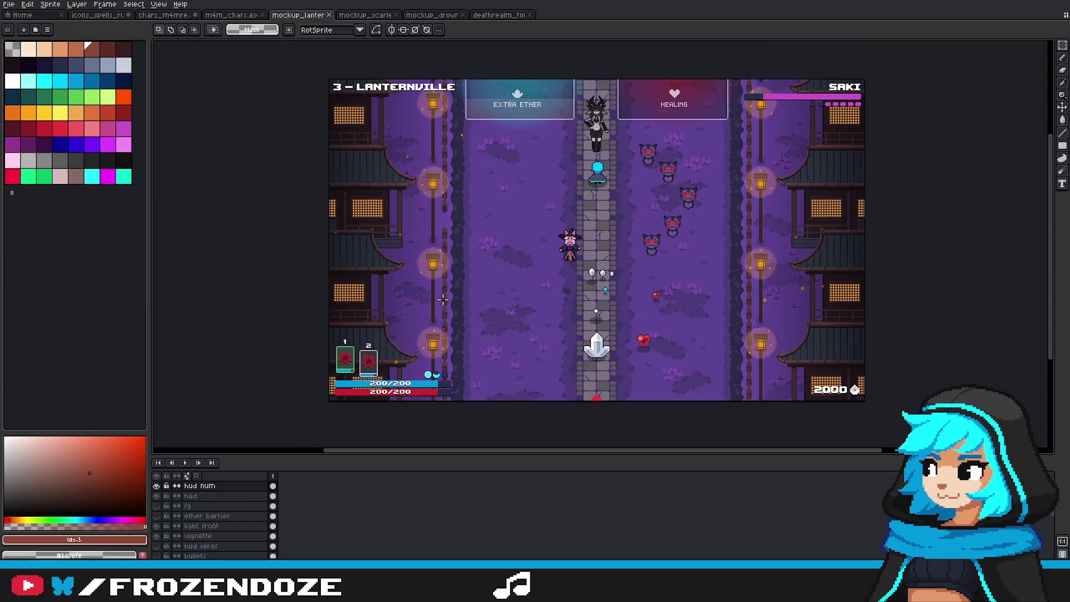
pyautogui.scroll(3, 440, 300)
pyautogui.click(425, 16)
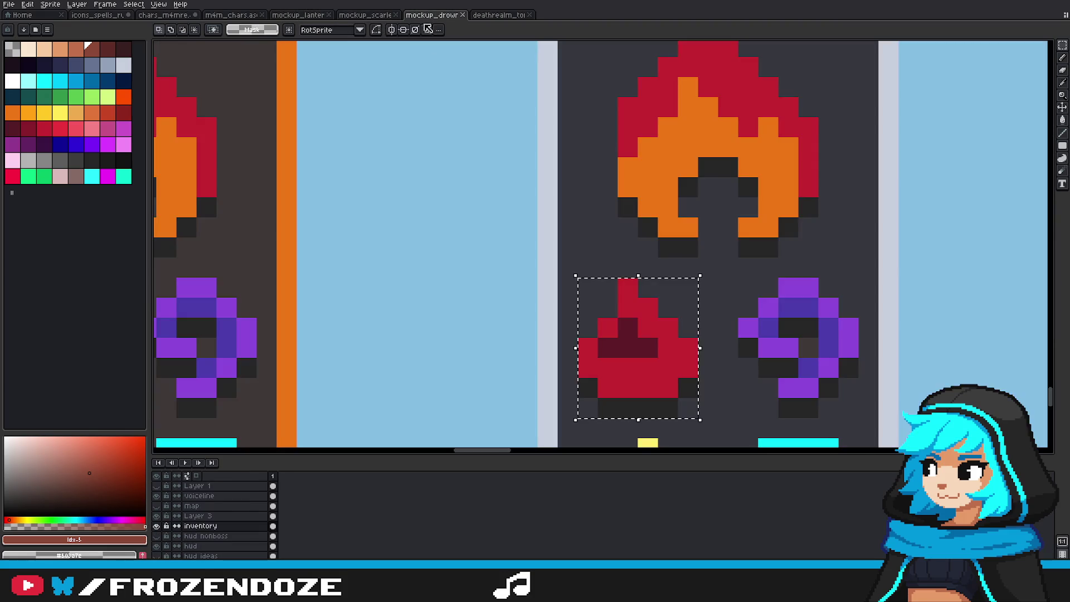
pyautogui.click(364, 17)
# Step: Add a dark pixel below the pole and fill its inner strip with the pole's dark colour
pyautogui.press('b')
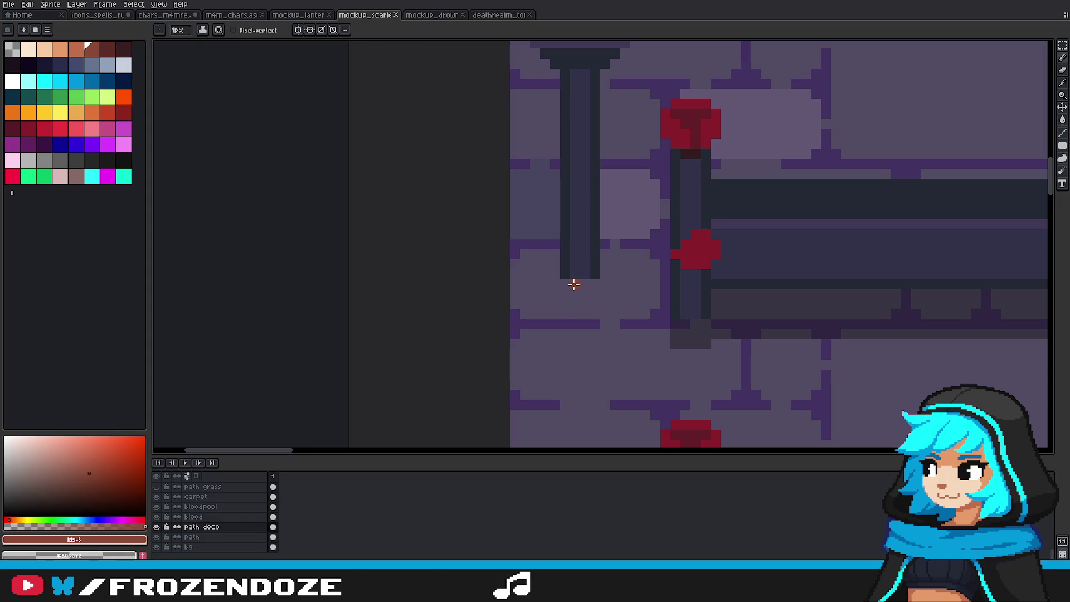
pyautogui.keyDown('alt'); pyautogui.click(567, 270); pyautogui.keyUp('alt')
pyautogui.click(579, 283)
pyautogui.press('g')
pyautogui.click(581, 274)
pyautogui.scroll(-3, 582, 274)
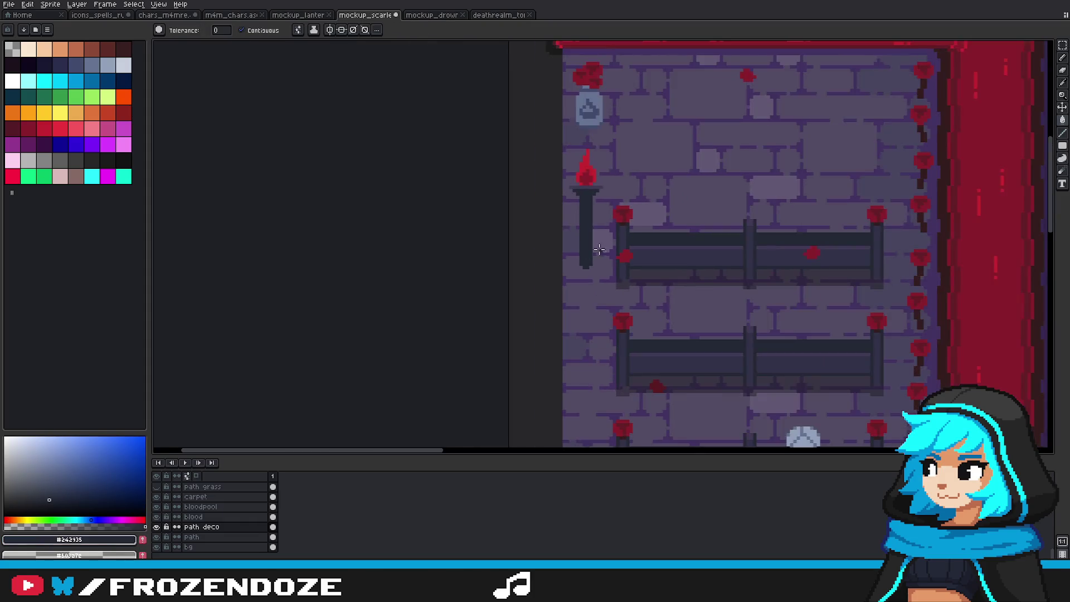
pyautogui.scroll(3, 589, 210)
pyautogui.scroll(3, 577, 162)
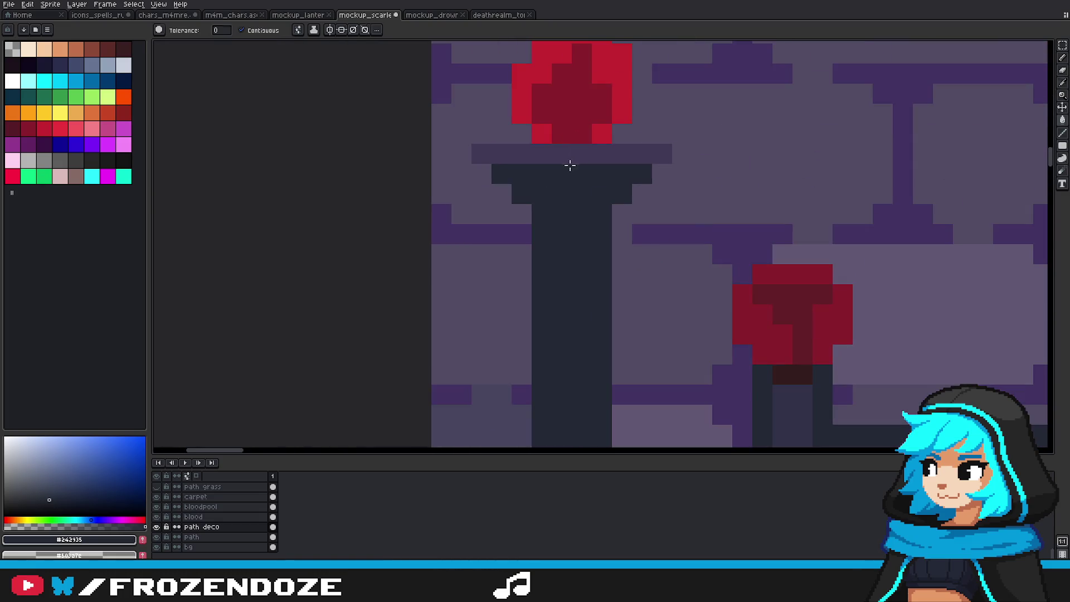
# Step: Lighten the torch cap's top pixel and its second row
pyautogui.press('b')
pyautogui.click(501, 155)
pyautogui.moveTo(501, 174)
pyautogui.mouseDown()
pyautogui.moveTo(641, 173)
pyautogui.moveTo(617, 177)
pyautogui.mouseUp()
pyautogui.scroll(-3, 640, 172)
pyautogui.scroll(2, 534, 177)
pyautogui.scroll(-1, 616, 179)
pyautogui.scroll(-3, 621, 167)
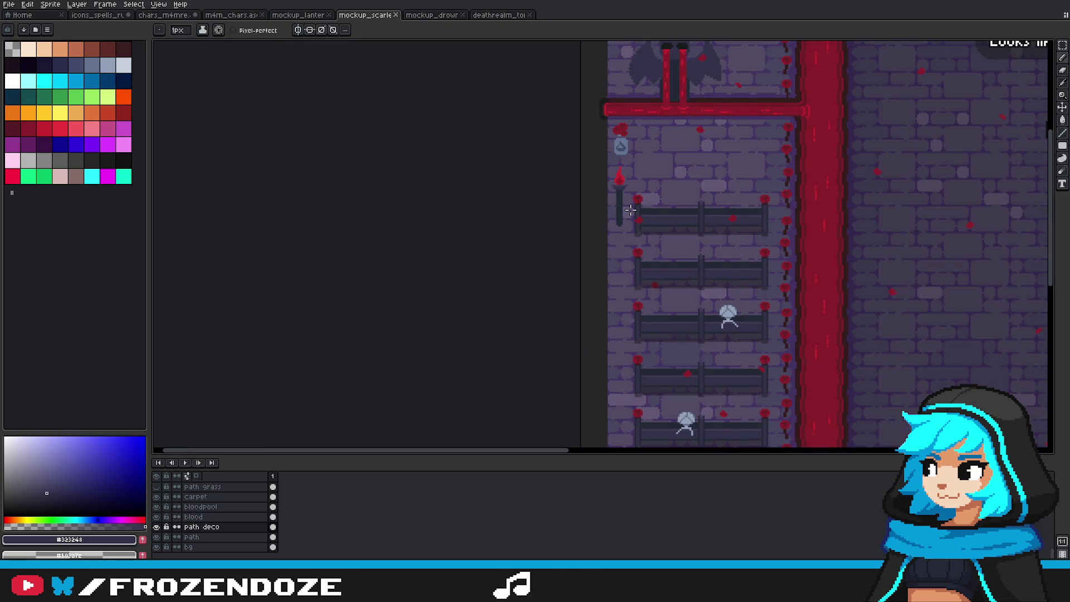
pyautogui.scroll(2, 635, 207)
# Step: Move the lower piece of the torch post further down and deselect
pyautogui.click(1063, 45)
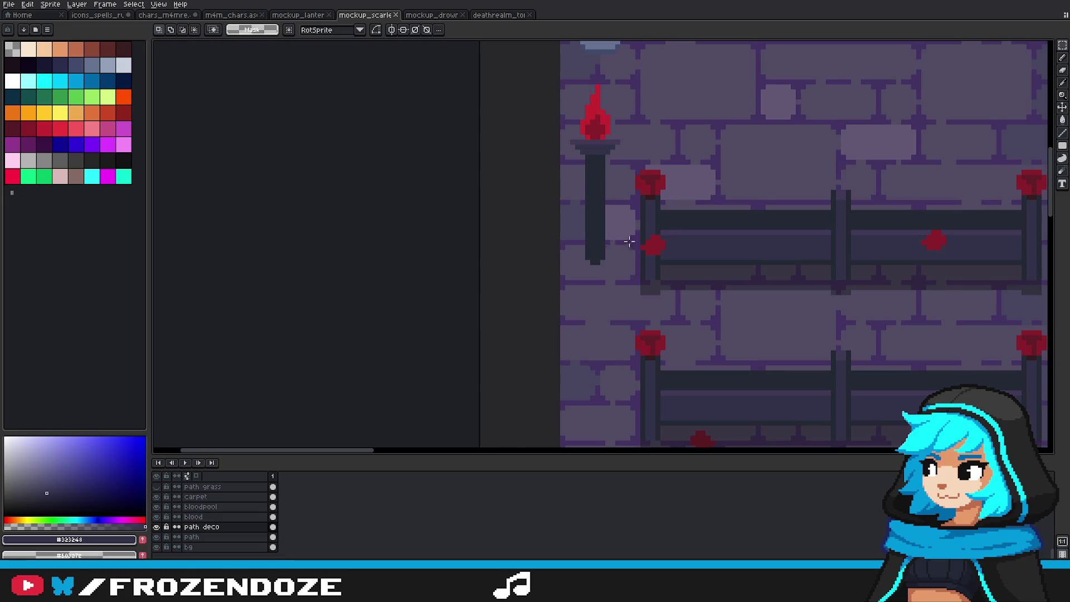
pyautogui.scroll(1, 581, 238)
pyautogui.moveTo(600, 274); pyautogui.dragTo(601, 287)
pyautogui.hotkey('ctrl', 'd')
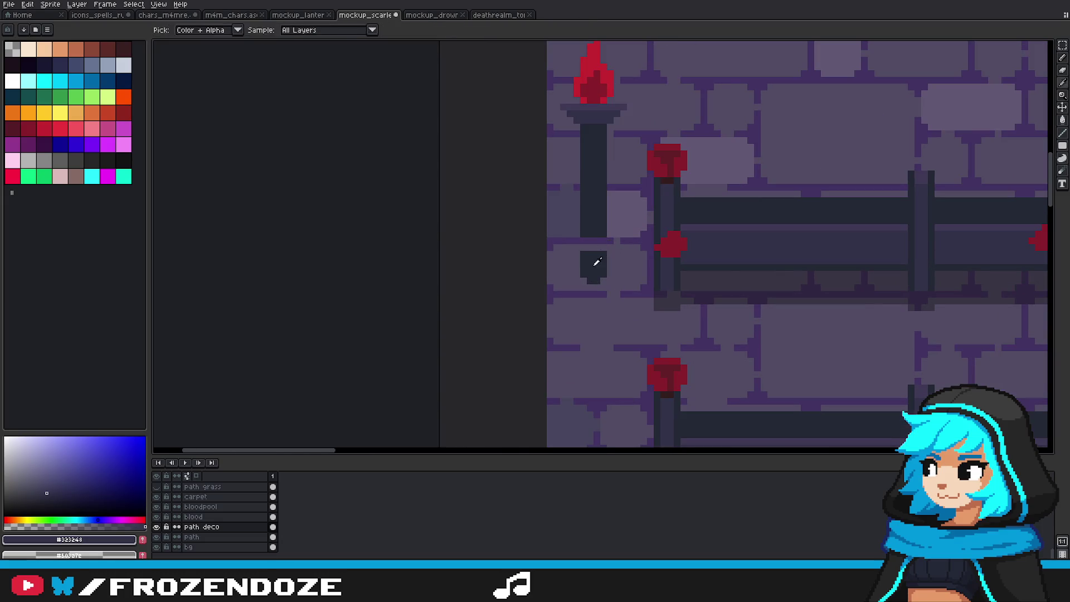
pyautogui.press('b')
pyautogui.scroll(-2, 602, 246)
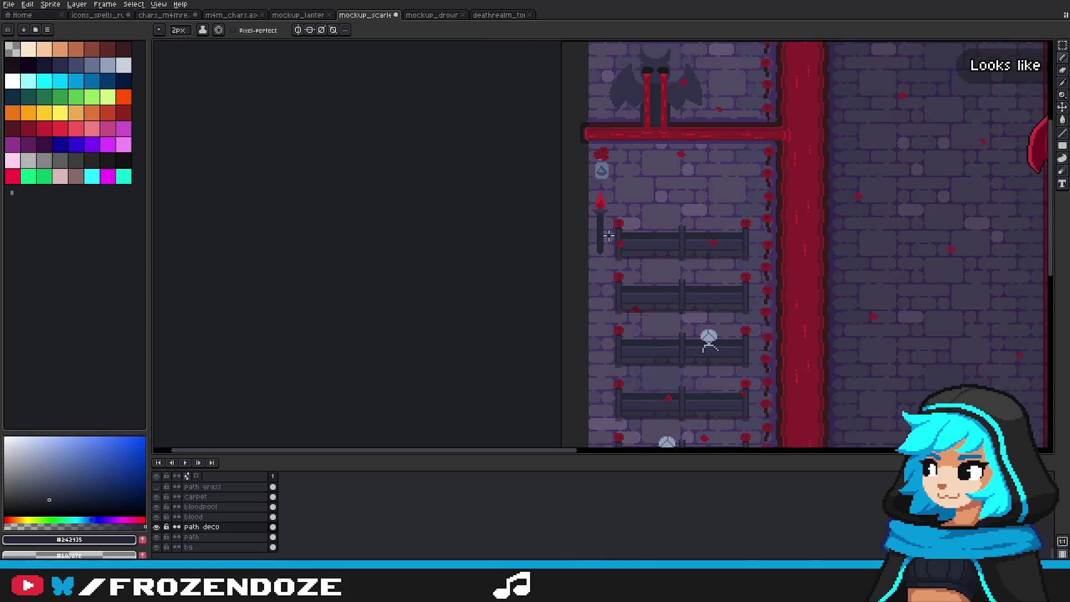
# Step: Duplicate the whole torch and post, dropping the copy beside the next pew down
pyautogui.scroll(-1, 602, 246)
pyautogui.scroll(1, 554, 368)
pyautogui.click(1059, 47)
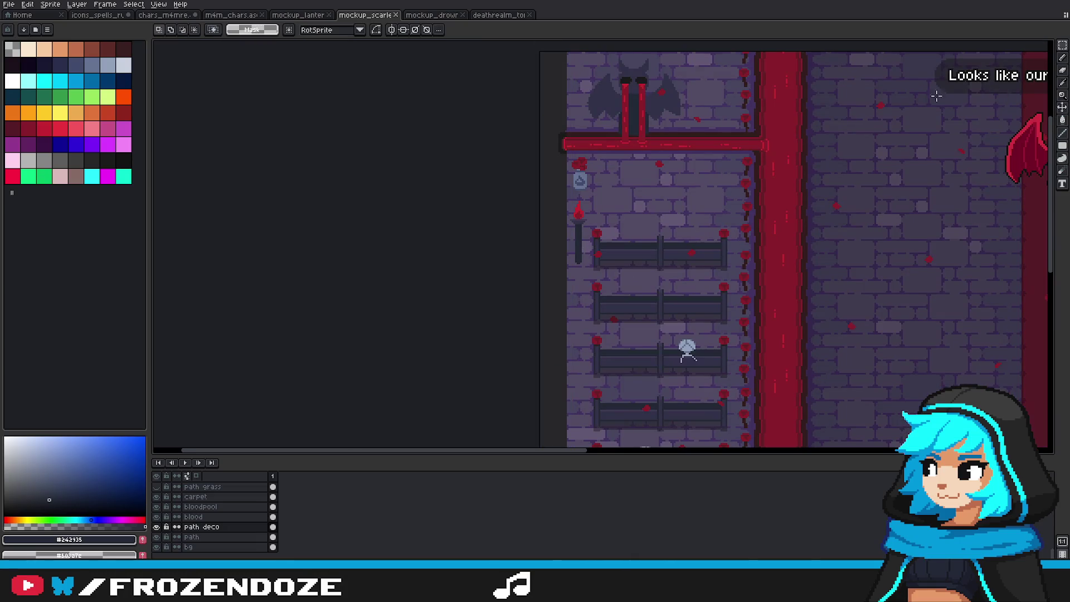
pyautogui.moveTo(566, 196)
pyautogui.mouseDown()
pyautogui.moveTo(587, 272)
pyautogui.moveTo(583, 323)
pyautogui.mouseUp()
pyautogui.scroll(1, 587, 274)
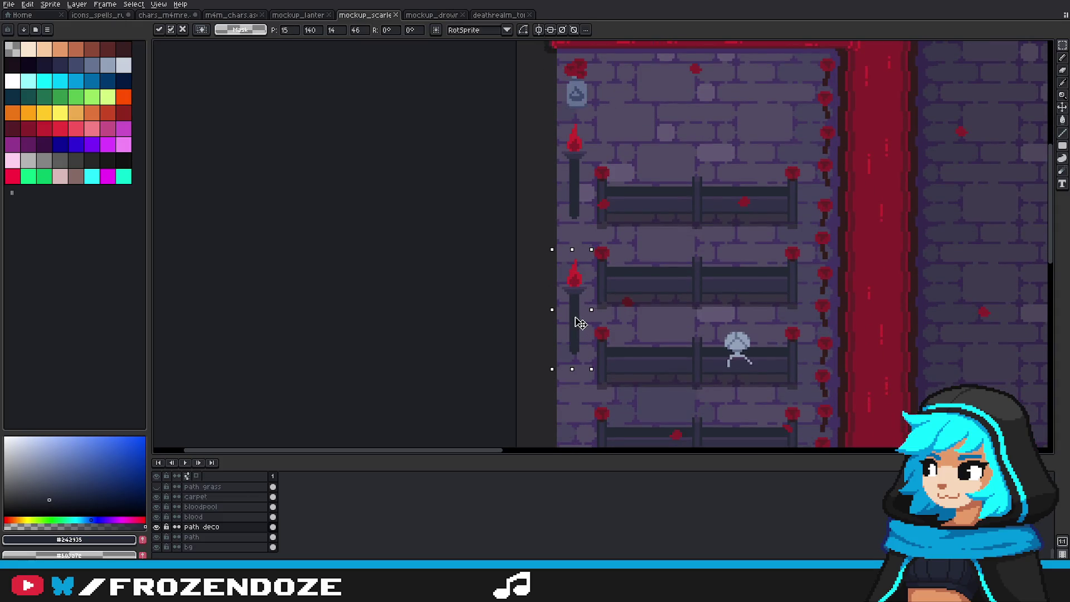
pyautogui.moveTo(580, 323); pyautogui.dragTo(583, 267)
pyautogui.click(619, 301)
pyautogui.scroll(-4, 618, 301)
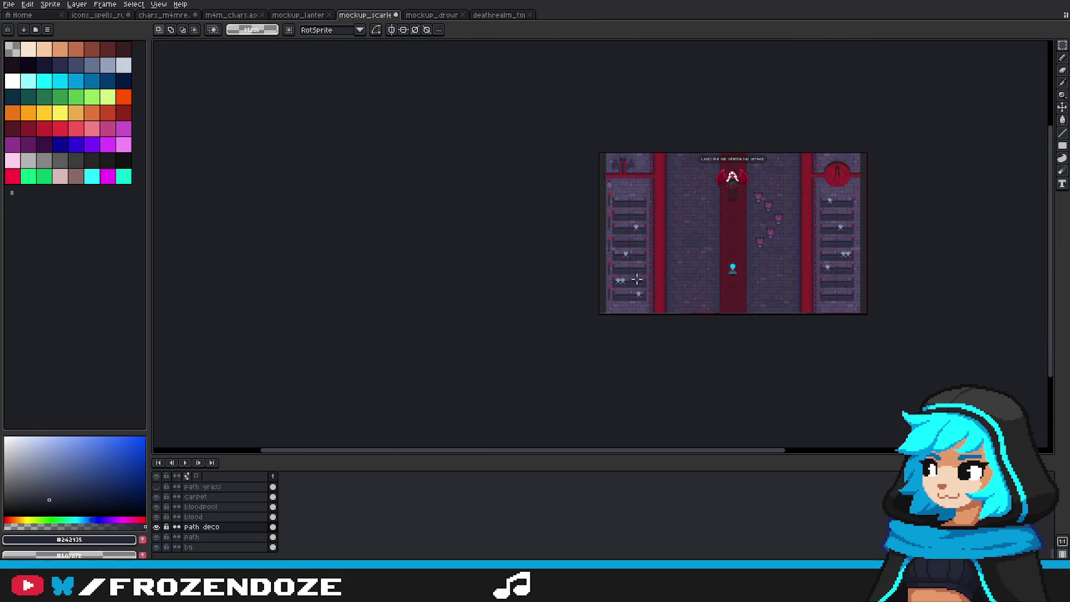
pyautogui.scroll(2, 630, 247)
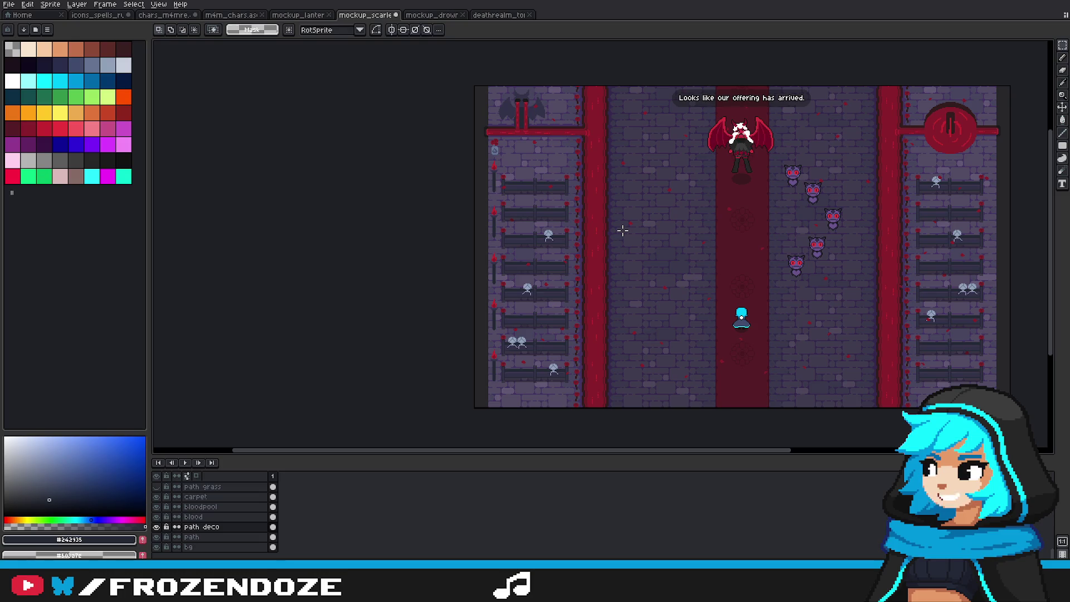
pyautogui.click(429, 15)
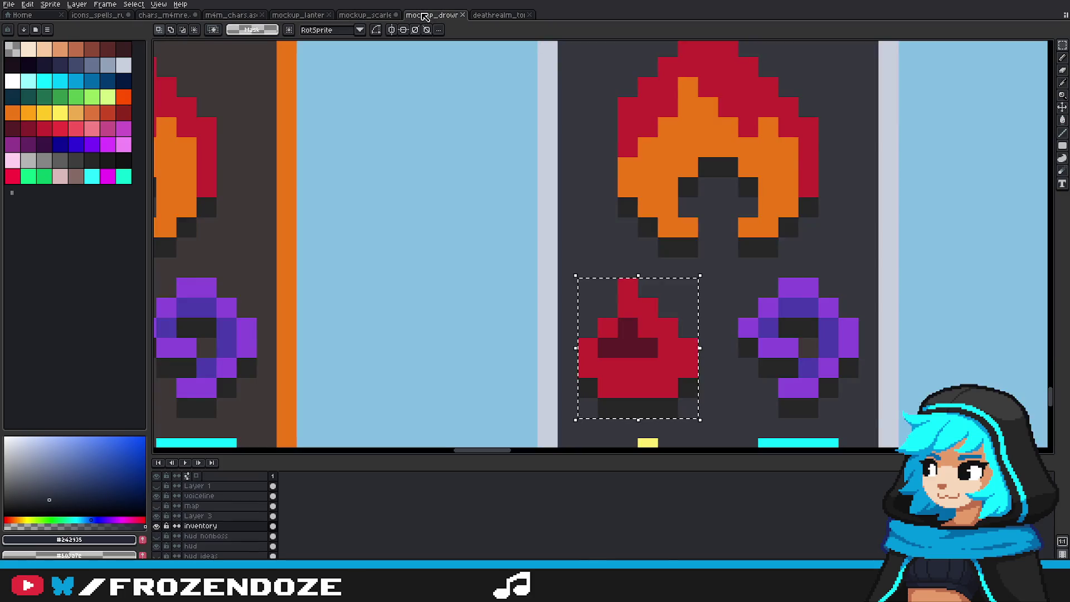
# Step: Check the torch sprite, lantern mockup and drow mockup files for reference
pyautogui.click(502, 15)
pyautogui.click(301, 15)
pyautogui.scroll(-2, 468, 142)
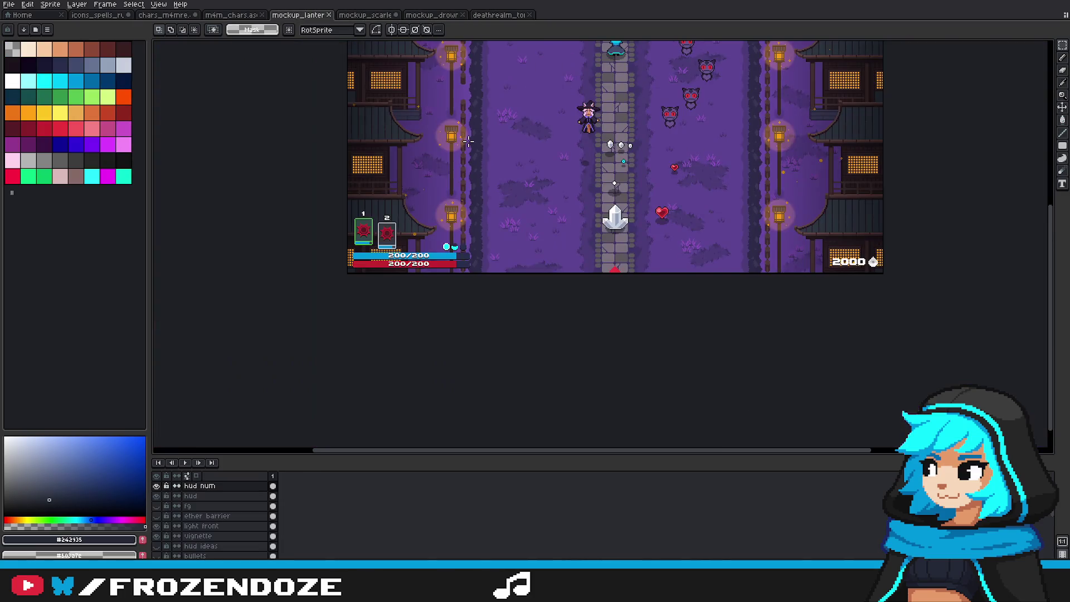
pyautogui.moveTo(502, 162); pyautogui.dragTo(619, 269)
pyautogui.click(437, 16)
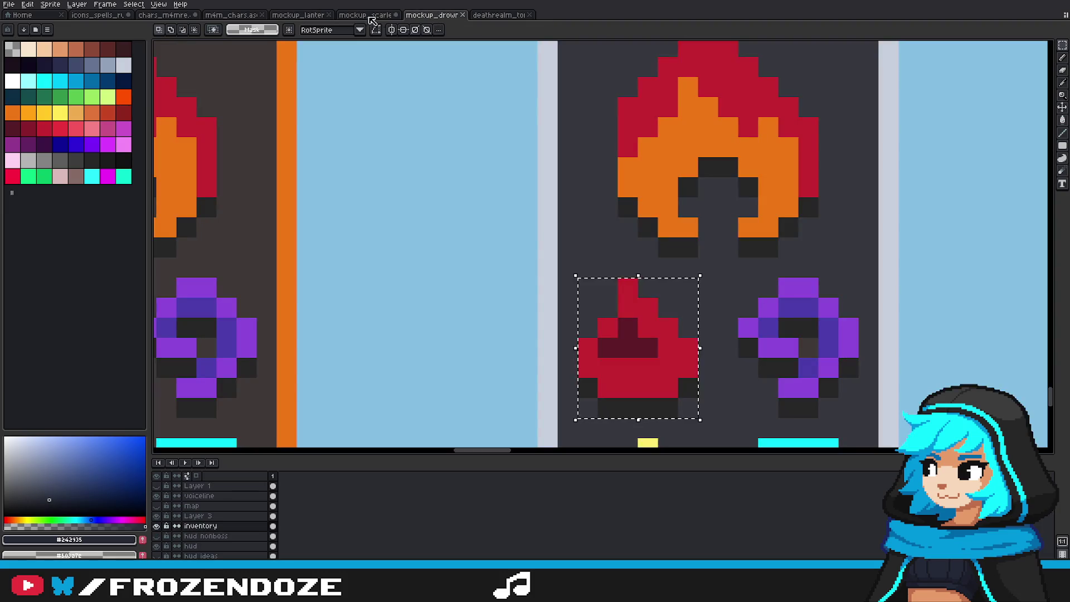
pyautogui.click(348, 17)
# Step: Show and hide the vignette layer, then clear the leftover selection
pyautogui.scroll(5, 203, 516)
pyautogui.scroll(2, 204, 520)
pyautogui.scroll(2, 221, 530)
pyautogui.scroll(1, 222, 529)
pyautogui.click(158, 527)
pyautogui.click(158, 527)
pyautogui.hotkey('ctrl', 'd')
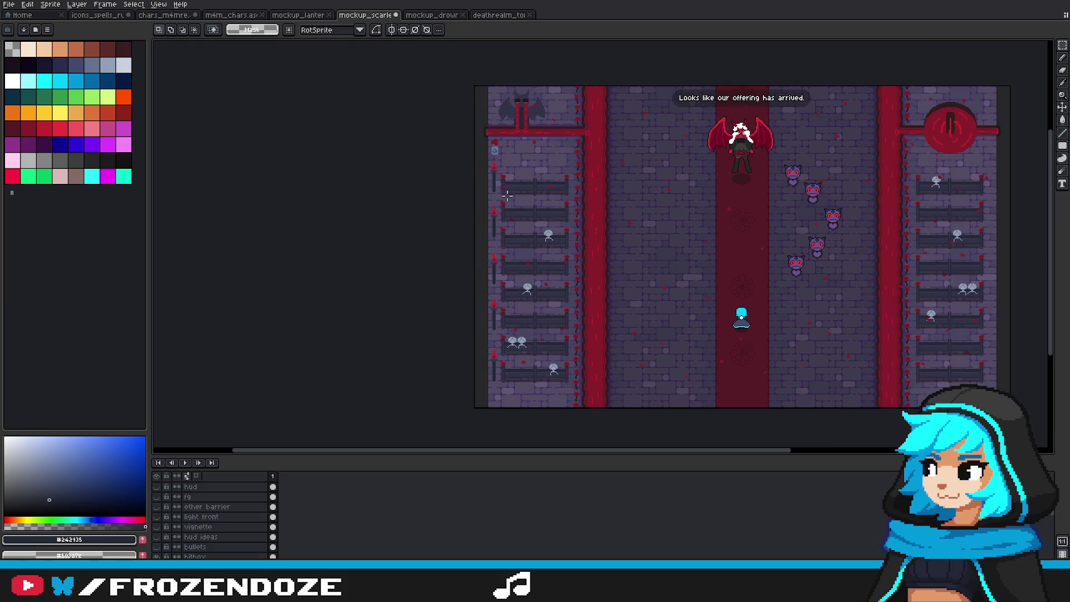
# Step: Select and delete the torches and poles along the far-left wall
pyautogui.scroll(-2, 218, 535)
pyautogui.scroll(-2, 215, 541)
pyautogui.scroll(-2, 213, 547)
pyautogui.scroll(-3, 212, 550)
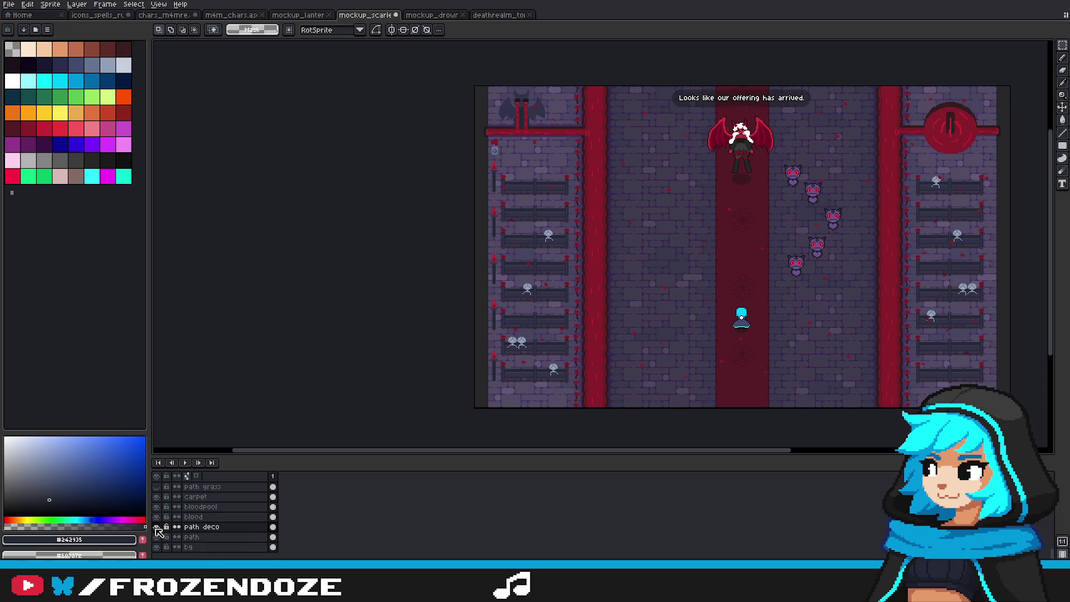
pyautogui.moveTo(478, 160); pyautogui.dragTo(524, 408)
pyautogui.press('Delete')
pyautogui.hotkey('ctrl', 'd')
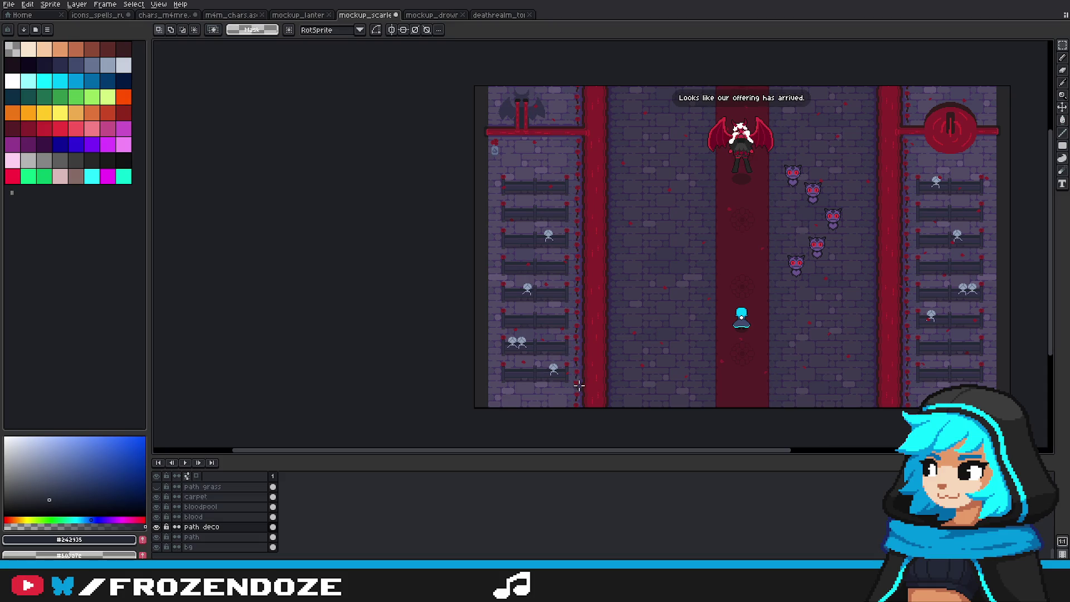
pyautogui.scroll(2, 583, 256)
pyautogui.moveTo(545, 86); pyautogui.dragTo(624, 393)
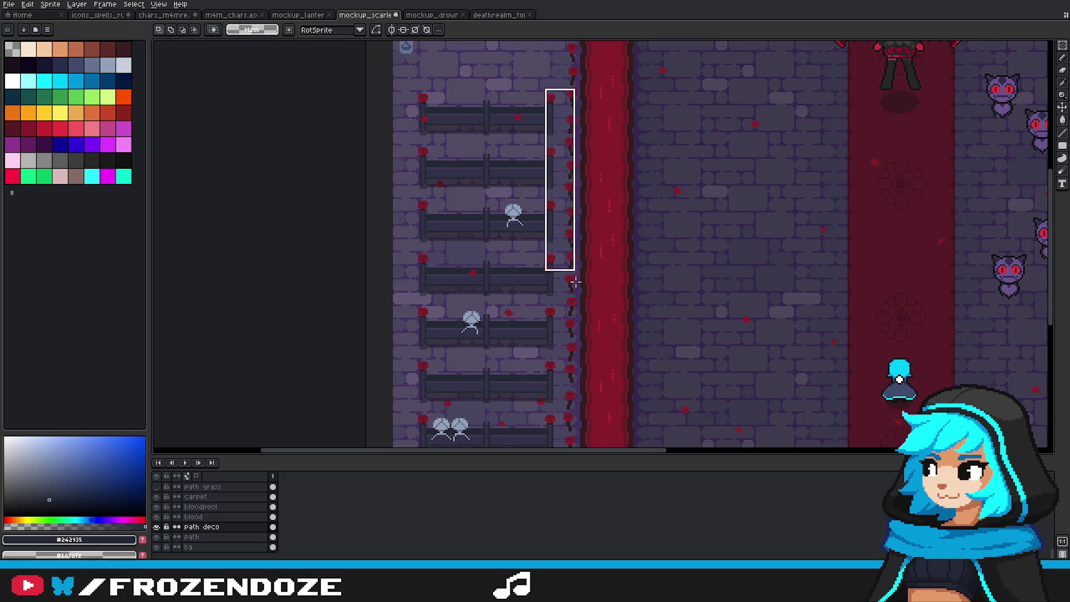
# Step: Clear the strip beside the red column, then paste the torch strip and set it against the column
pyautogui.scroll(1, 614, 306)
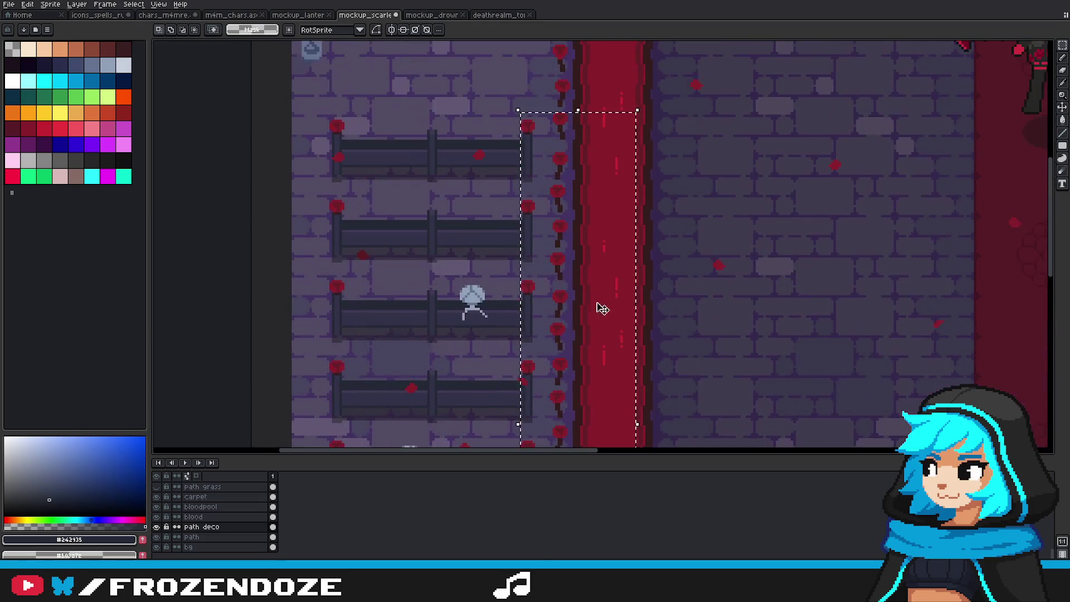
pyautogui.press('Delete')
pyautogui.hotkey('ctrl', 'd')
pyautogui.scroll(-3, 590, 212)
pyautogui.hotkey('ctrl', 'v')
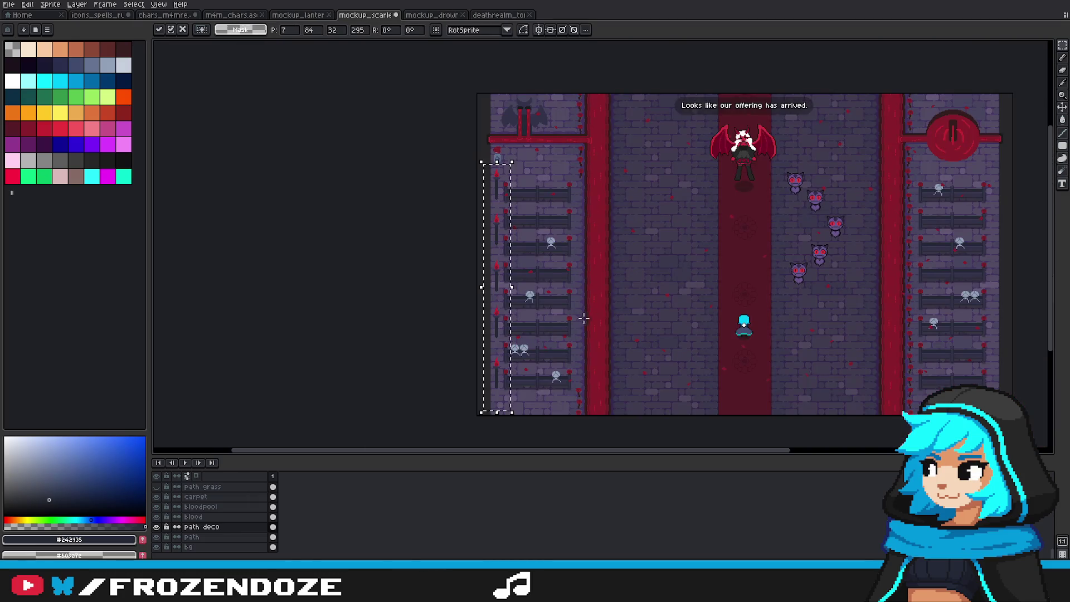
pyautogui.moveTo(524, 306); pyautogui.dragTo(583, 303)
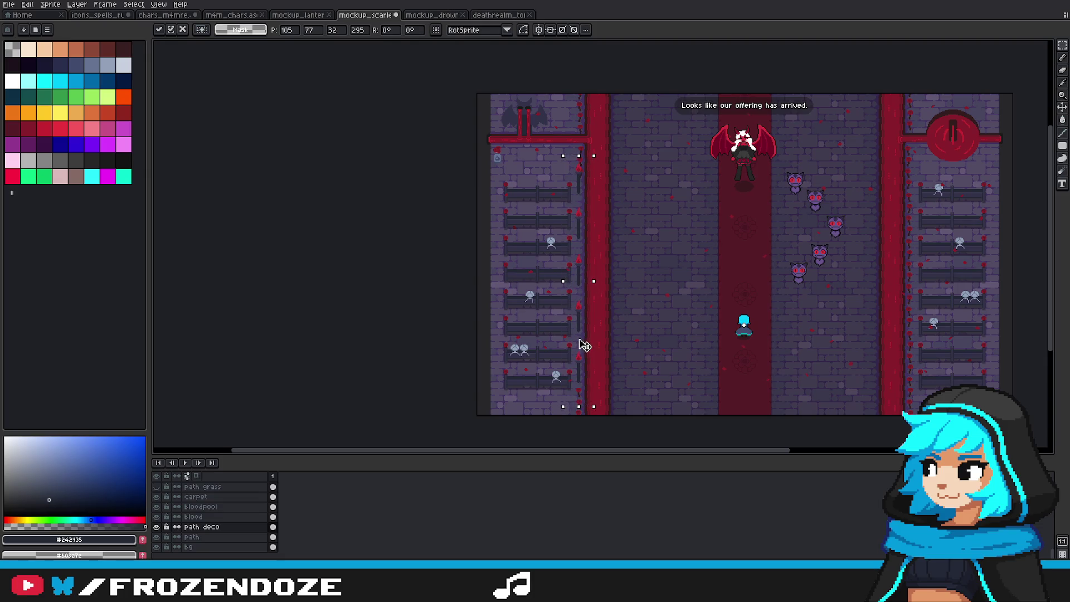
pyautogui.press('Return')
pyautogui.scroll(3, 608, 251)
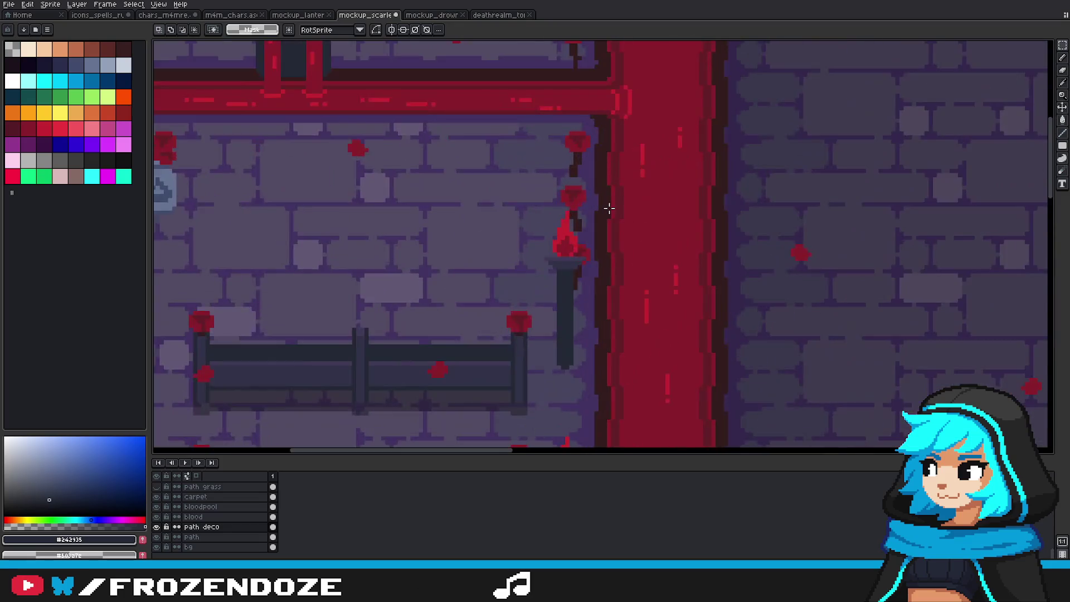
# Step: Undo the stray flame strokes and eyedrop the flame red #c42430 for the wisp
pyautogui.press('b')
pyautogui.scroll(1, 564, 328)
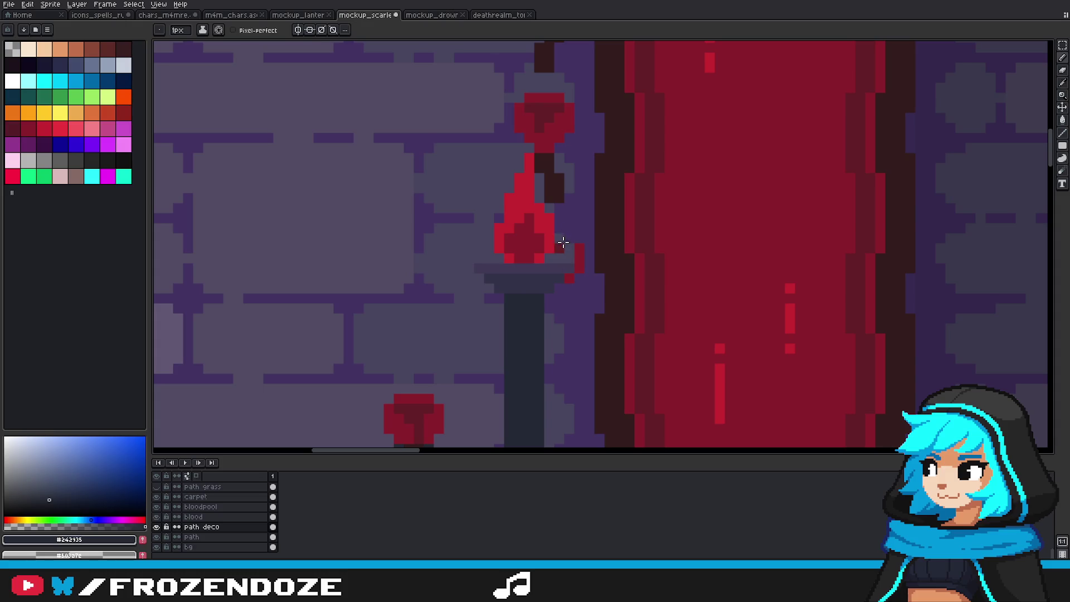
pyautogui.hotkey('ctrl', 'z')
pyautogui.hotkey('ctrl', 'z')
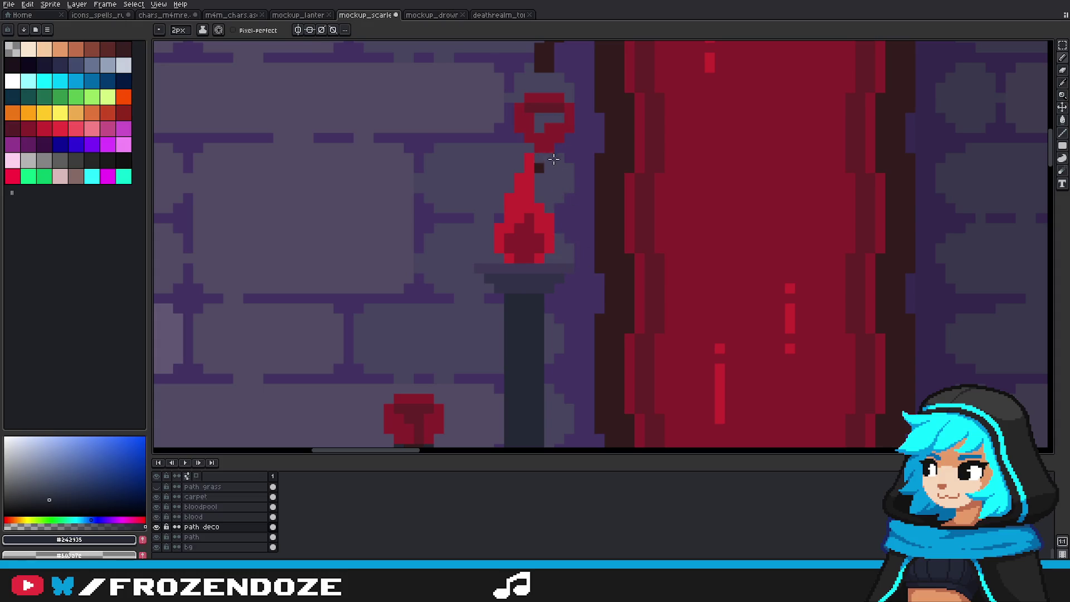
pyautogui.hotkey('ctrl', 'z')
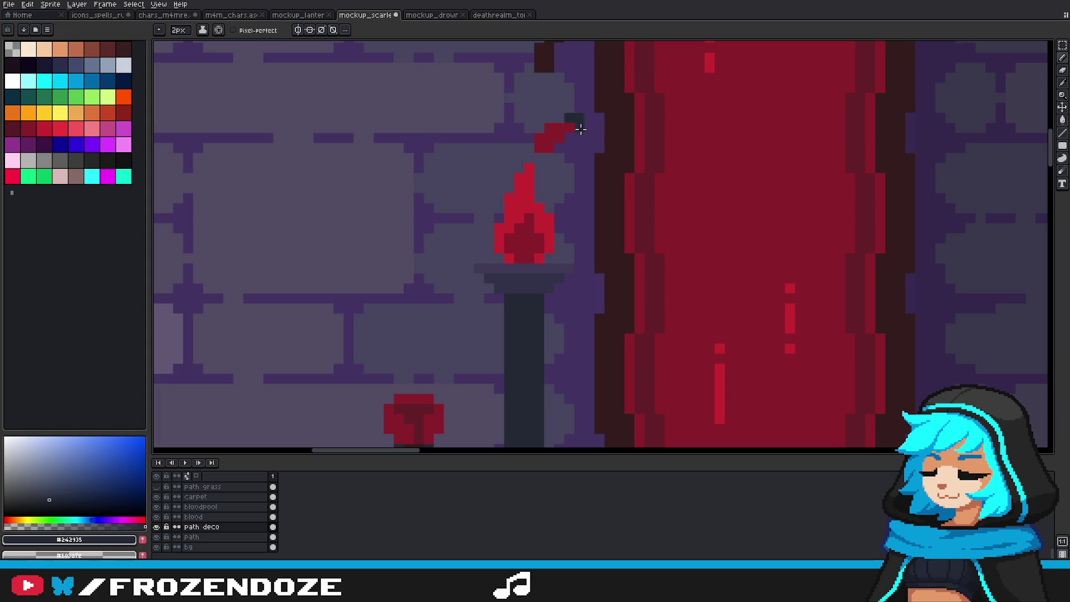
pyautogui.keyDown('alt'); pyautogui.click(533, 166); pyautogui.keyUp('alt')
pyautogui.scroll(-3, 546, 167)
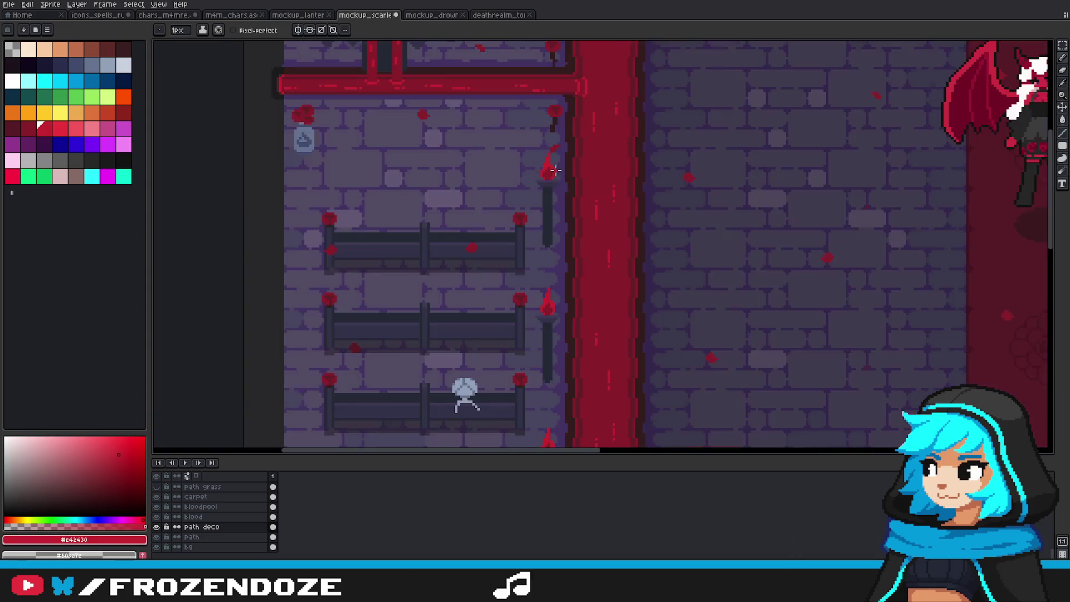
pyautogui.scroll(-3, 573, 192)
pyautogui.scroll(3, 557, 167)
pyautogui.scroll(1, 518, 148)
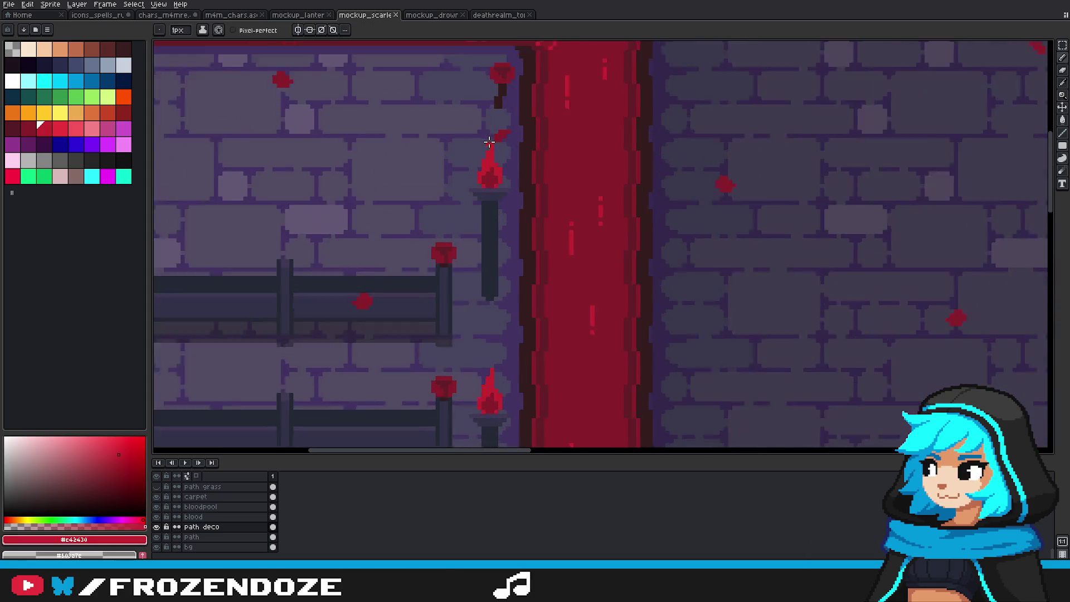
pyautogui.scroll(1, 502, 156)
pyautogui.scroll(-3, 505, 161)
pyautogui.scroll(-2, 615, 229)
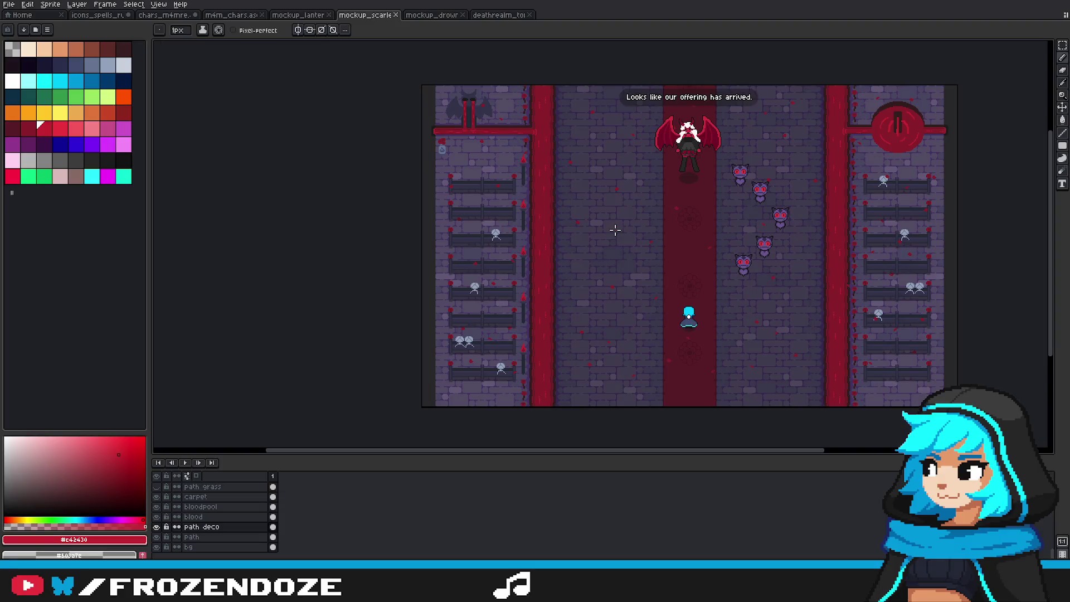
# Step: Select the lower torches beside the red column, then drop the selection
pyautogui.moveTo(616, 230); pyautogui.dragTo(597, 235)
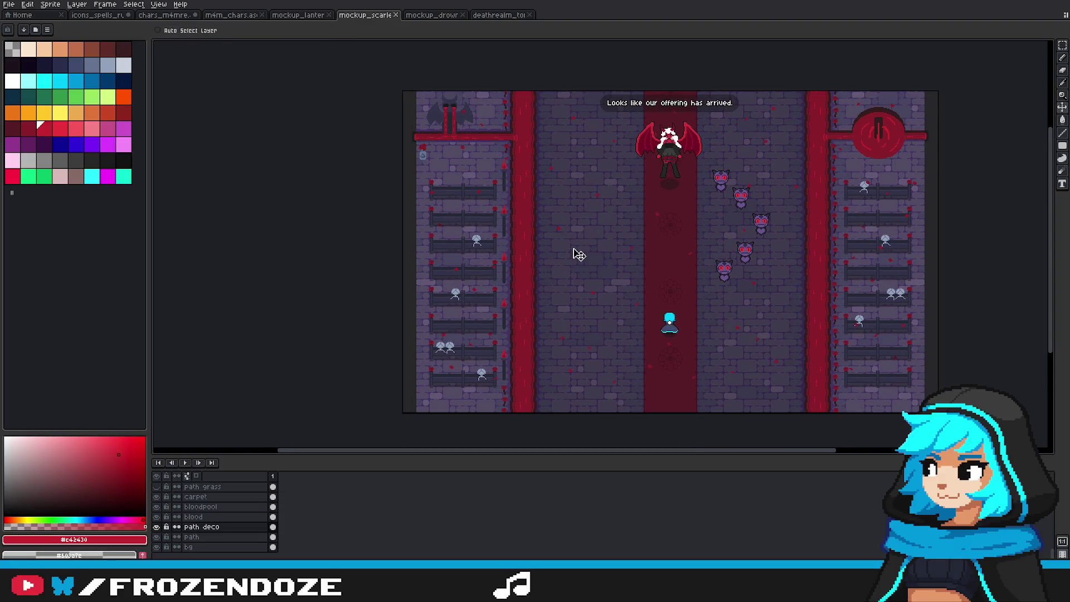
pyautogui.scroll(1, 510, 268)
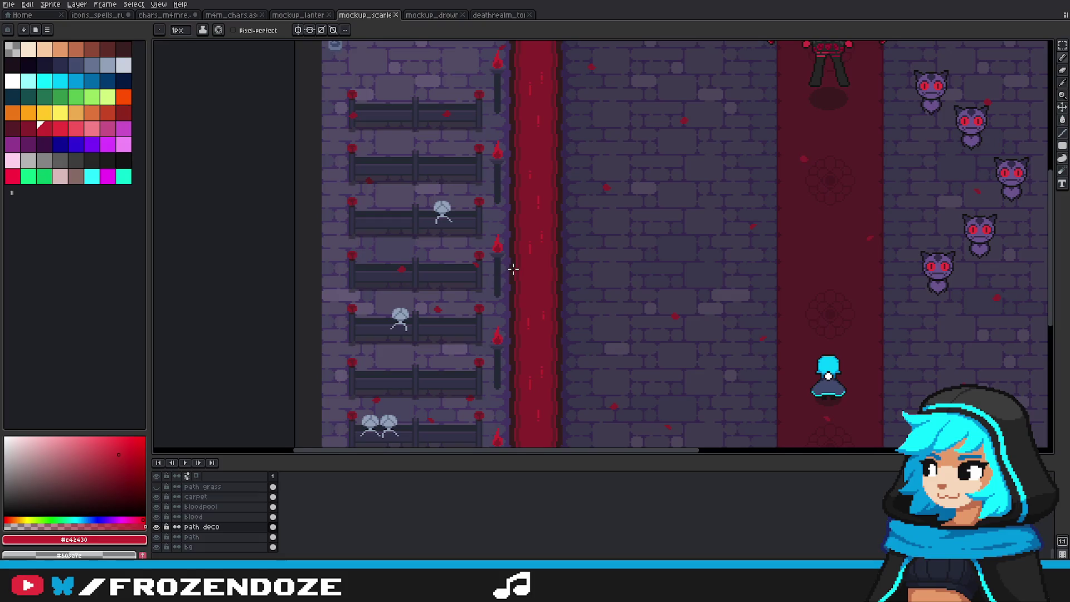
pyautogui.scroll(-1, 514, 269)
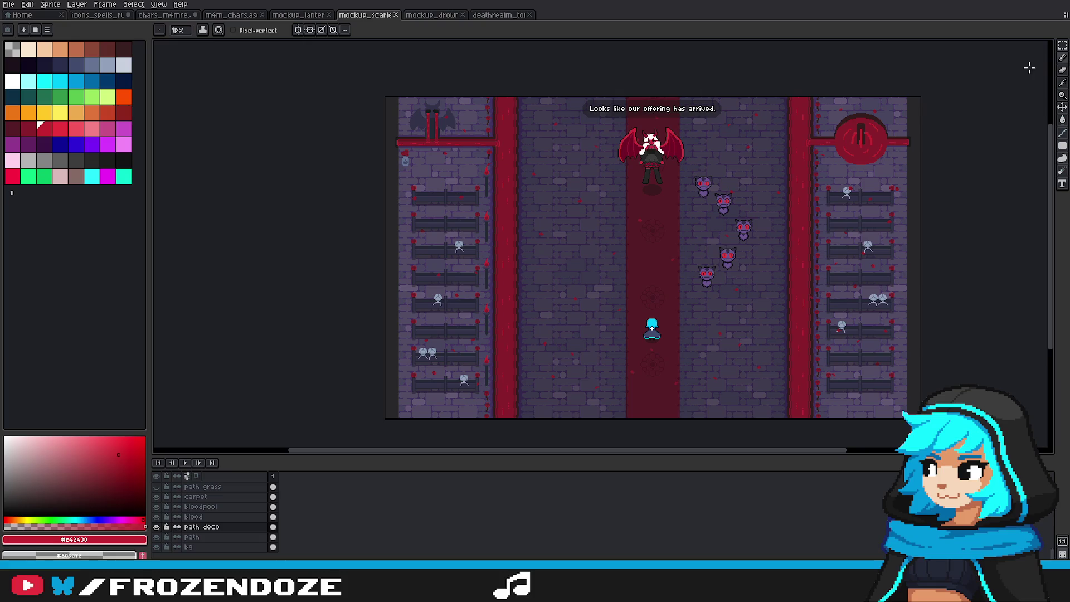
pyautogui.click(1063, 44)
pyautogui.scroll(2, 476, 411)
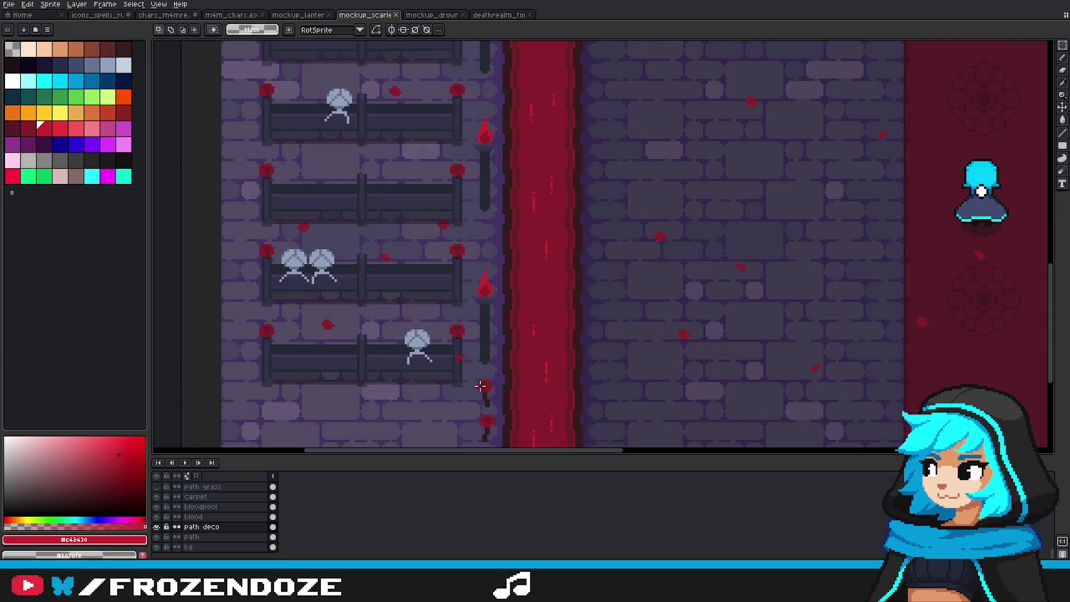
pyautogui.scroll(-2, 476, 411)
pyautogui.moveTo(465, 279); pyautogui.dragTo(512, 420)
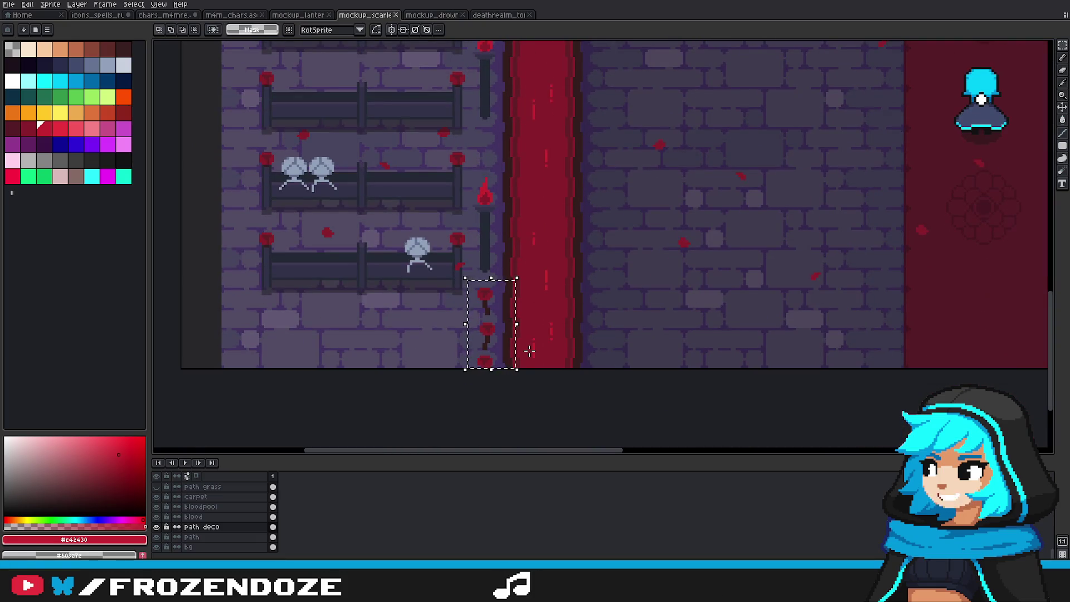
pyautogui.hotkey('ctrl', 'd')
# Step: Erase the vines inside the selected right-aisle strip
pyautogui.scroll(5, 548, 233)
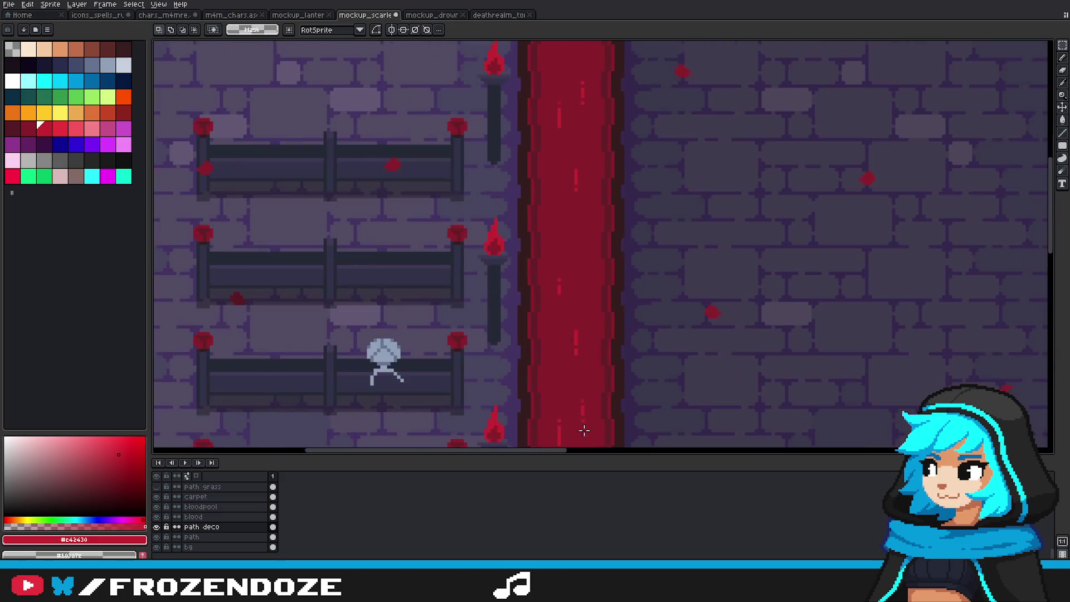
pyautogui.scroll(-3, 526, 139)
pyautogui.scroll(1, 540, 188)
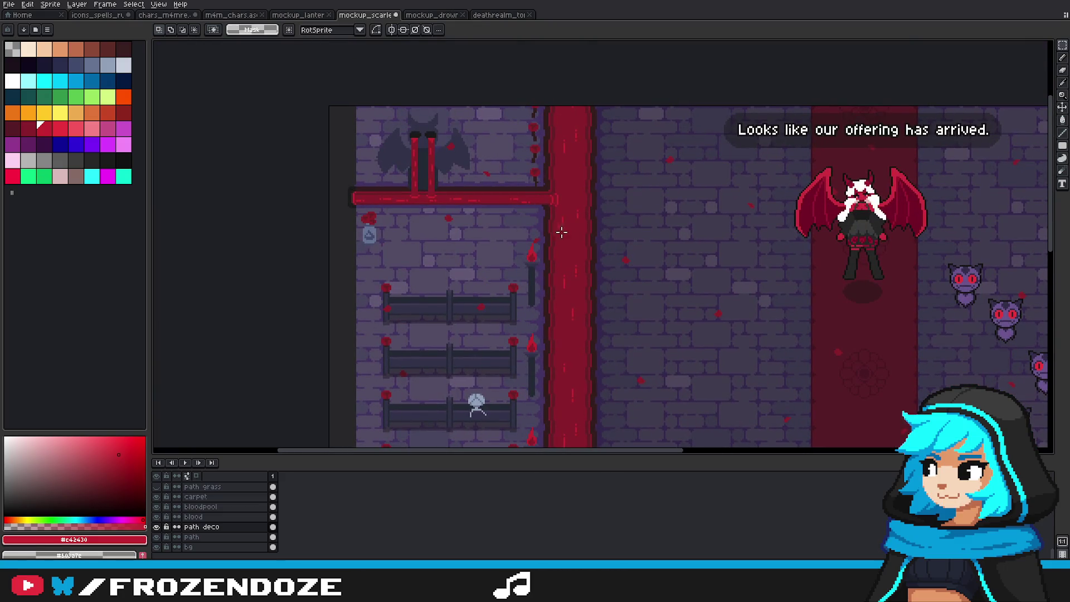
pyautogui.hscroll(10, 524, 246)
pyautogui.scroll(3, 711, 169)
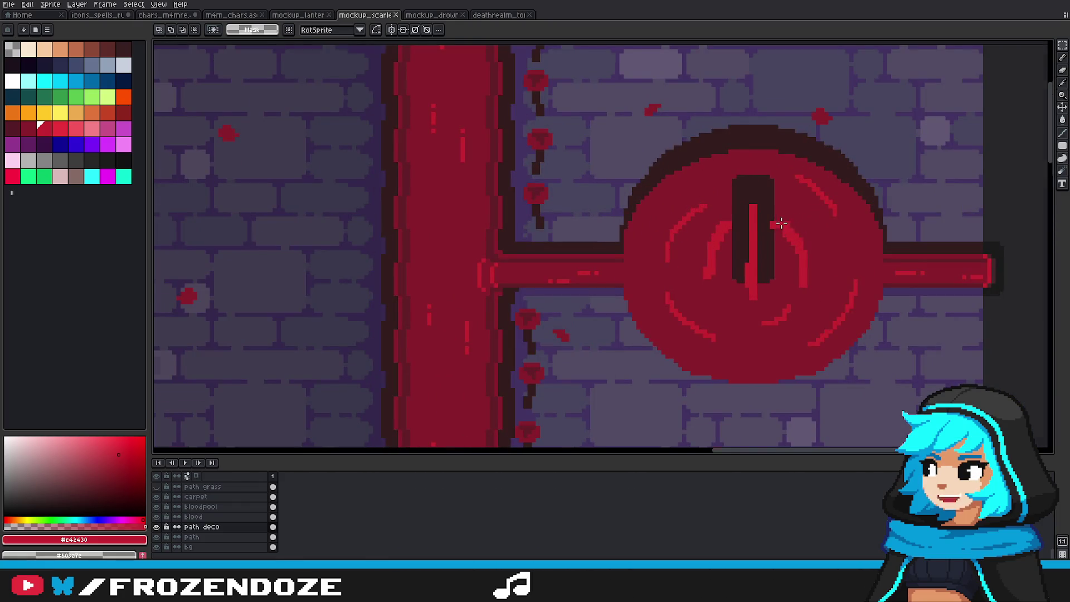
pyautogui.scroll(-4, 781, 223)
pyautogui.scroll(4, 373, 222)
pyautogui.moveTo(373, 222); pyautogui.dragTo(527, 285)
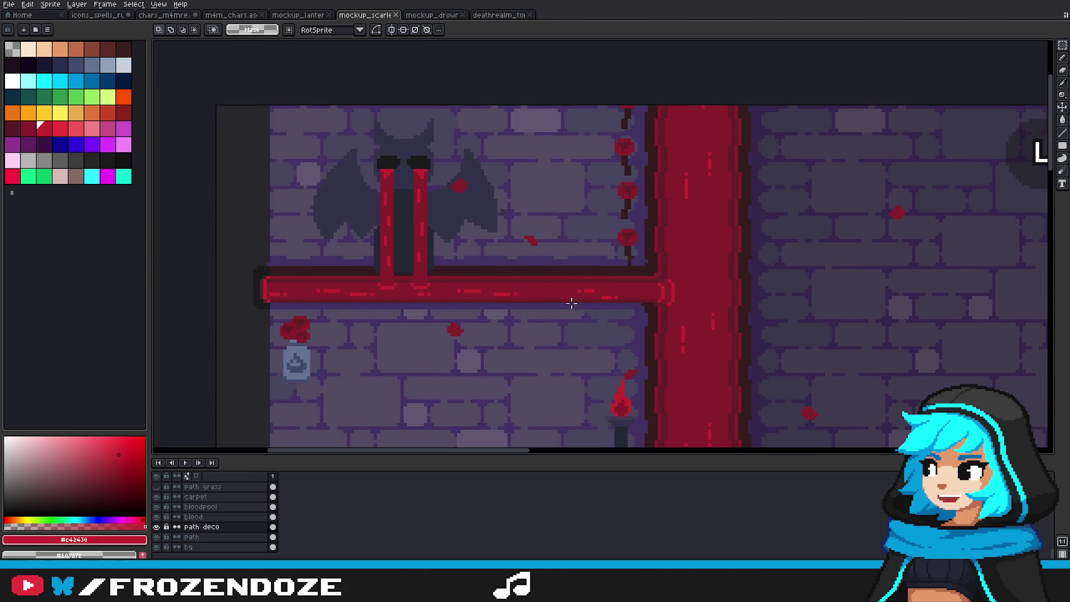
pyautogui.scroll(1, 572, 303)
pyautogui.scroll(-2, 600, 301)
pyautogui.scroll(-1, 669, 323)
pyautogui.scroll(-1, 732, 344)
pyautogui.moveTo(732, 344)
pyautogui.mouseDown()
pyautogui.moveTo(654, 267)
pyautogui.moveTo(737, 257)
pyautogui.mouseUp()
pyautogui.scroll(-1, 654, 267)
pyautogui.scroll(-1, 655, 268)
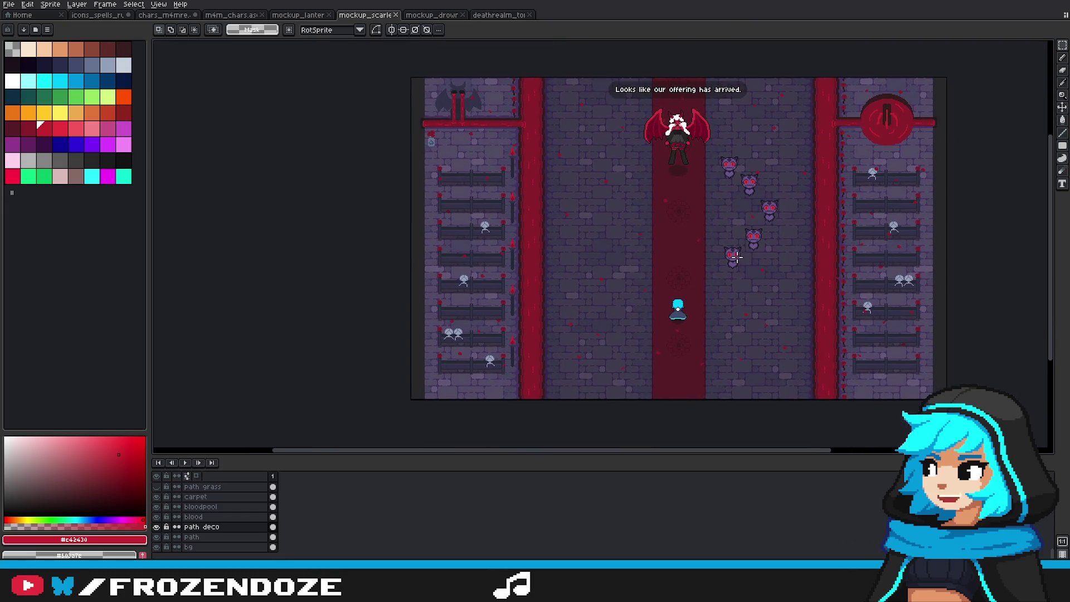
pyautogui.moveTo(876, 139)
pyautogui.mouseDown()
pyautogui.moveTo(780, 140)
pyautogui.moveTo(785, 429)
pyautogui.mouseUp()
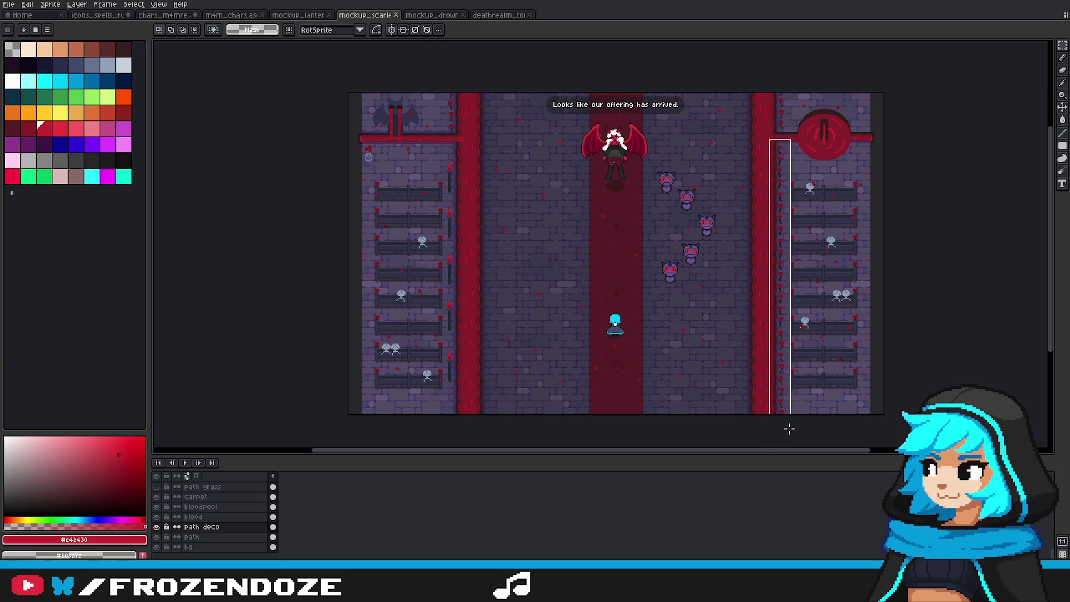
pyautogui.press('Delete')
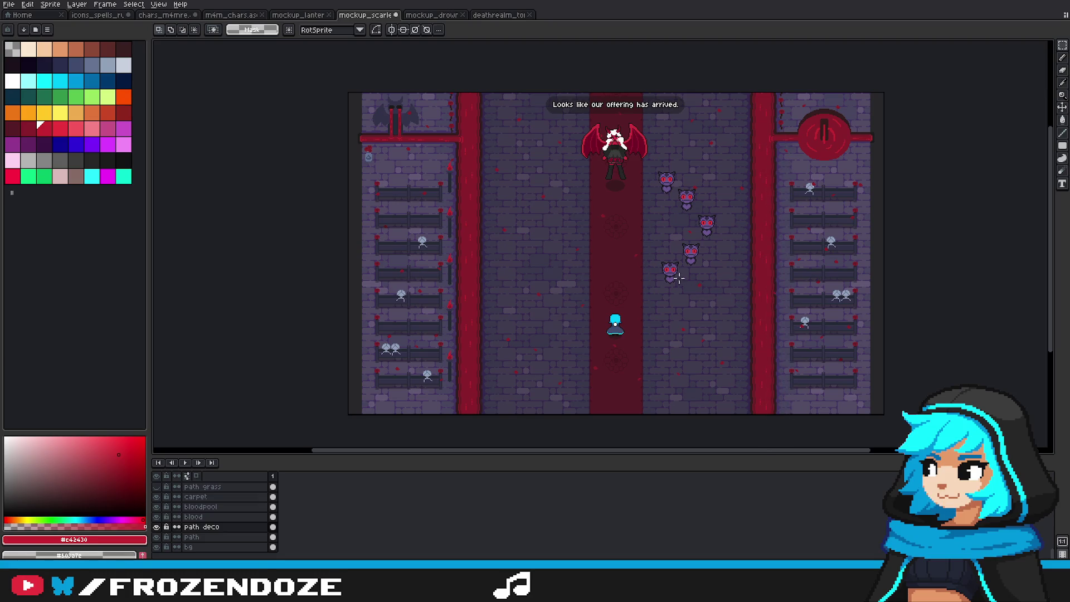
# Step: Copy the left aisle's column of lamp posts over to the right aisle
pyautogui.moveTo(441, 153); pyautogui.dragTo(464, 394)
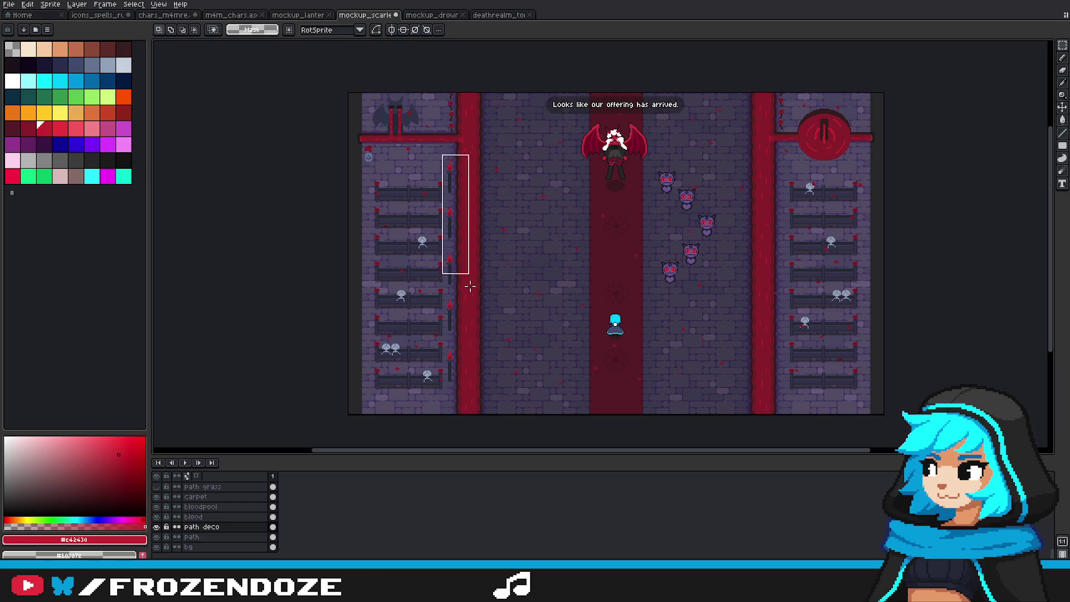
pyautogui.moveTo(457, 317); pyautogui.dragTo(791, 322)
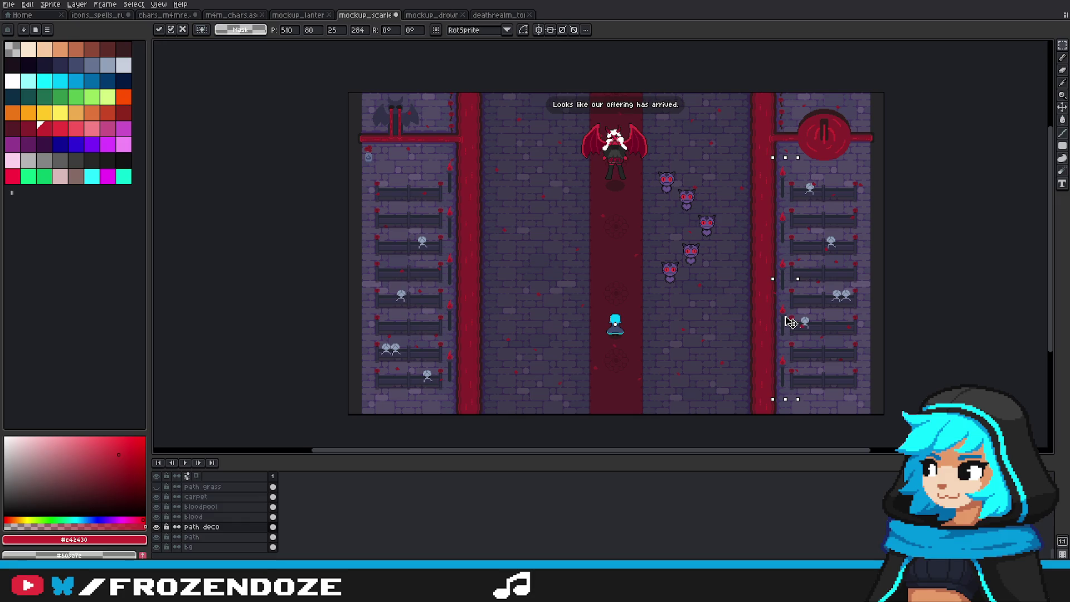
pyautogui.hotkey('ctrl', 'd')
pyautogui.moveTo(686, 202); pyautogui.dragTo(746, 247)
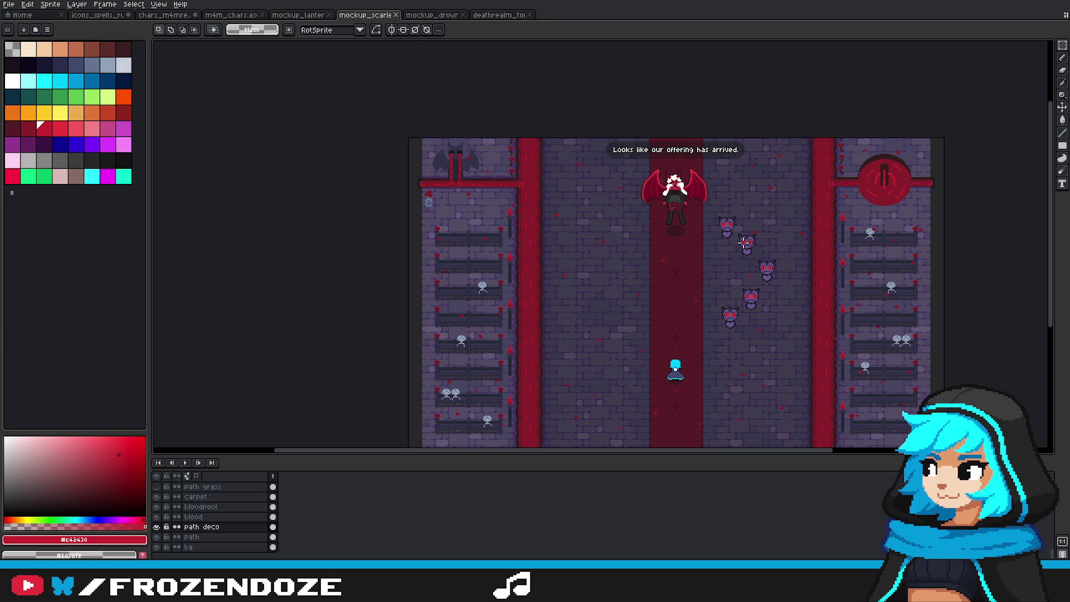
pyautogui.moveTo(723, 293); pyautogui.dragTo(726, 280)
pyautogui.scroll(3, 484, 139)
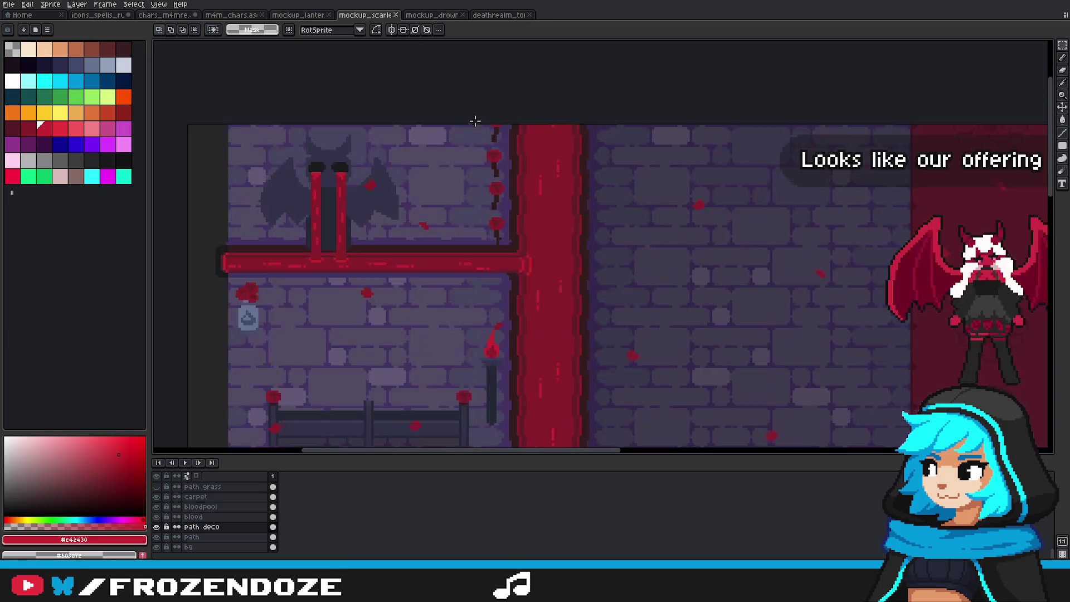
# Step: Move the blood-drip column beside the bat further left, then select the drips above the right medallion
pyautogui.moveTo(463, 121); pyautogui.dragTo(514, 246)
pyautogui.scroll(-2, 495, 209)
pyautogui.scroll(1, 495, 209)
pyautogui.moveTo(499, 208)
pyautogui.mouseDown()
pyautogui.moveTo(333, 212)
pyautogui.moveTo(334, 201)
pyautogui.mouseUp()
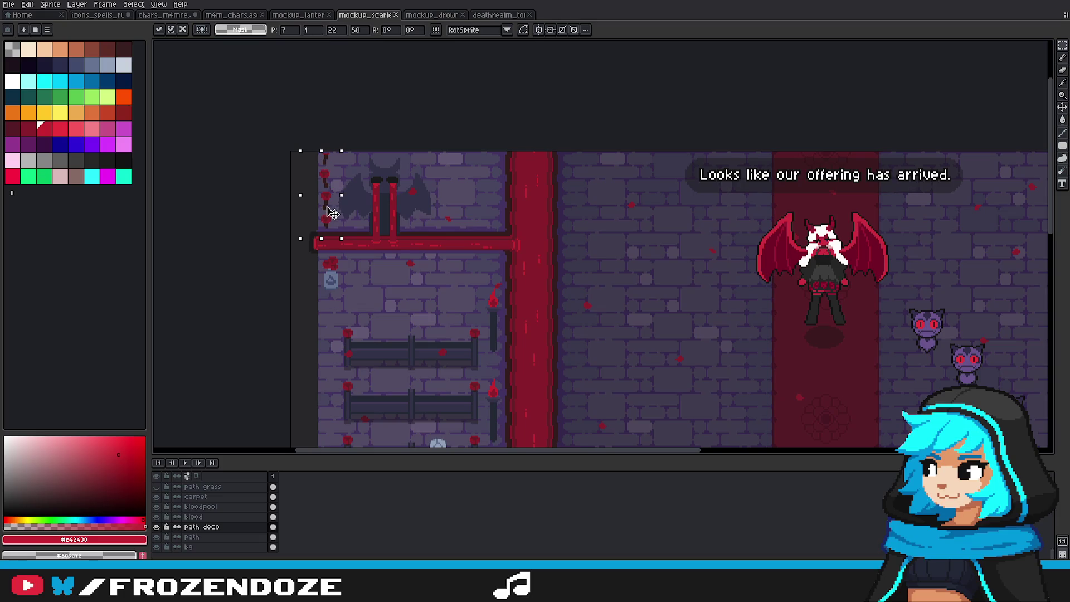
pyautogui.scroll(-2, 334, 201)
pyautogui.press('Return')
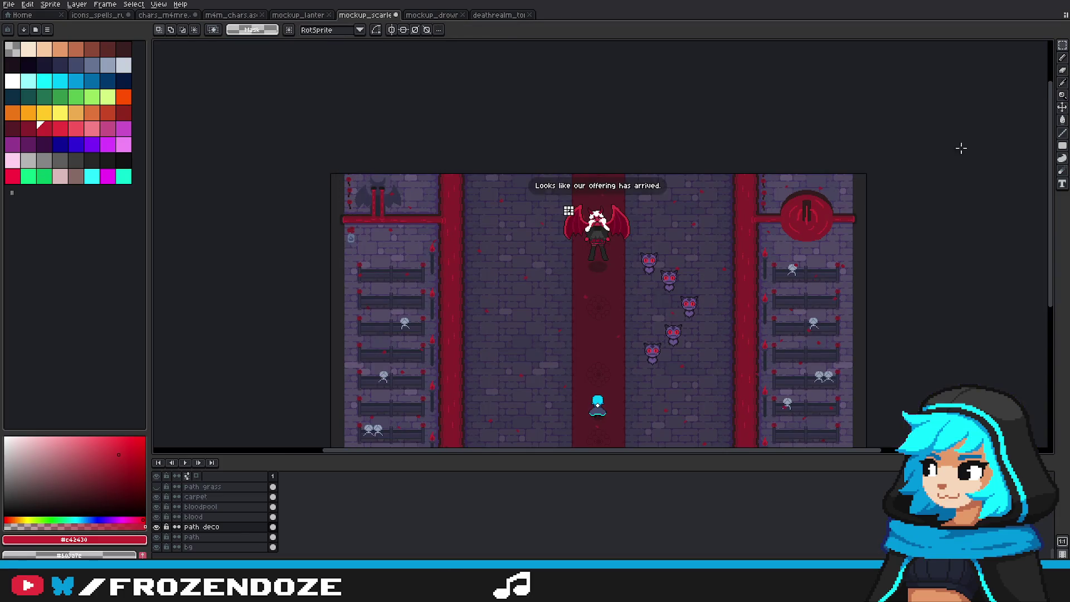
pyautogui.scroll(3, 549, 186)
pyautogui.moveTo(481, 171)
pyautogui.mouseDown()
pyautogui.moveTo(545, 287)
pyautogui.moveTo(547, 323)
pyautogui.moveTo(862, 295)
pyautogui.mouseUp()
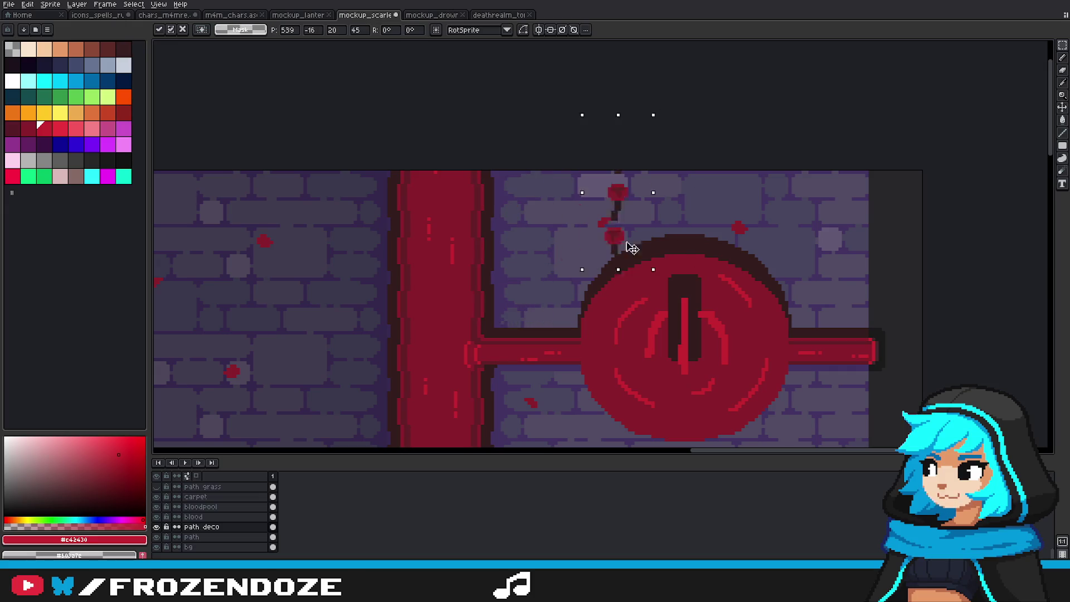
# Step: Commit the blood drips and copy torch poles to the tops of both aisles
pyautogui.press('Return')
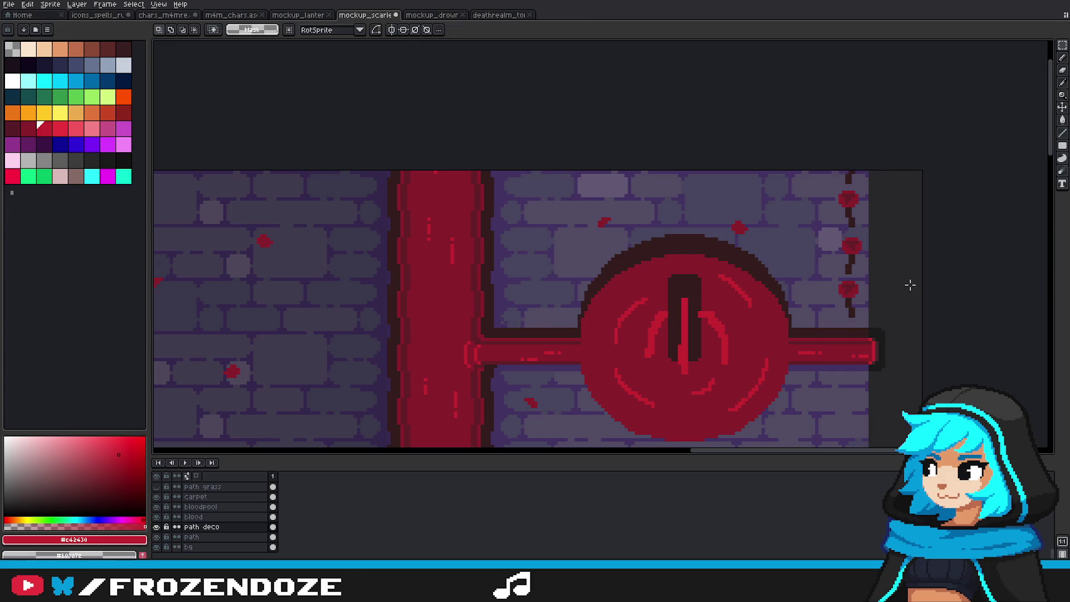
pyautogui.scroll(-3, 798, 329)
pyautogui.scroll(1, 562, 293)
pyautogui.scroll(2, 491, 234)
pyautogui.moveTo(490, 226)
pyautogui.mouseDown()
pyautogui.moveTo(523, 305)
pyautogui.moveTo(515, 161)
pyautogui.mouseUp()
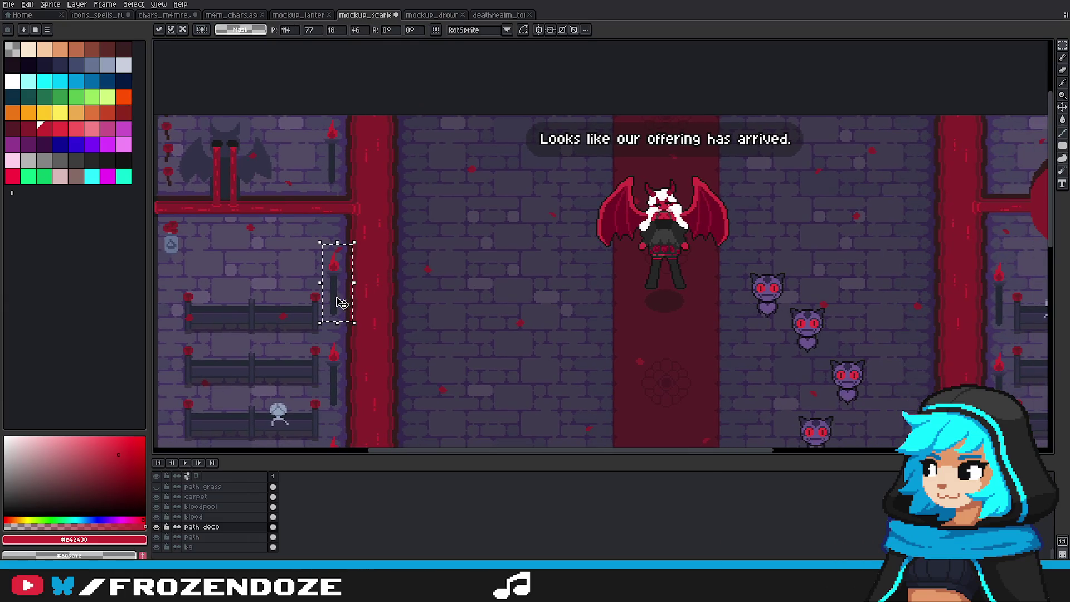
pyautogui.moveTo(337, 303); pyautogui.dragTo(1013, 172)
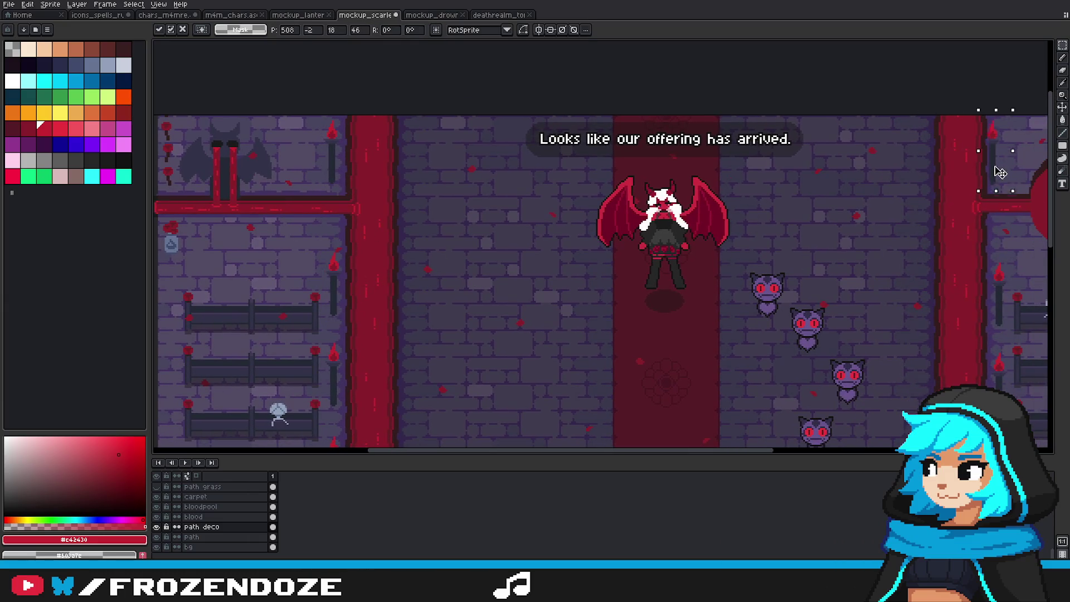
pyautogui.press('Return')
# Step: Select the hall's central area, nudge it a few pixels down, and commit
pyautogui.scroll(-2, 628, 191)
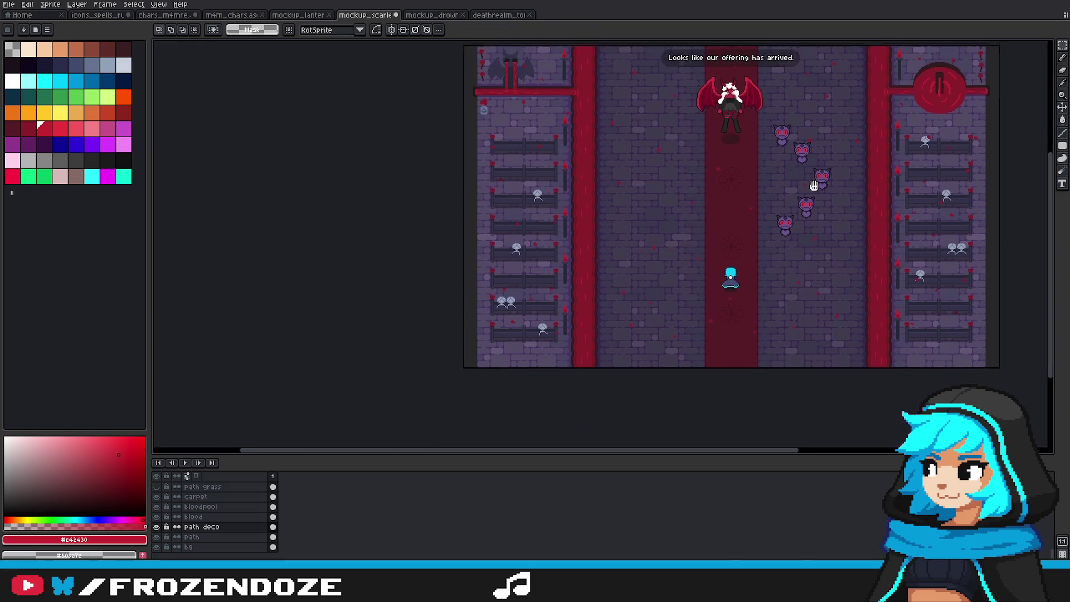
pyautogui.scroll(-1, 627, 191)
pyautogui.scroll(1, 607, 184)
pyautogui.moveTo(583, 112); pyautogui.dragTo(938, 367)
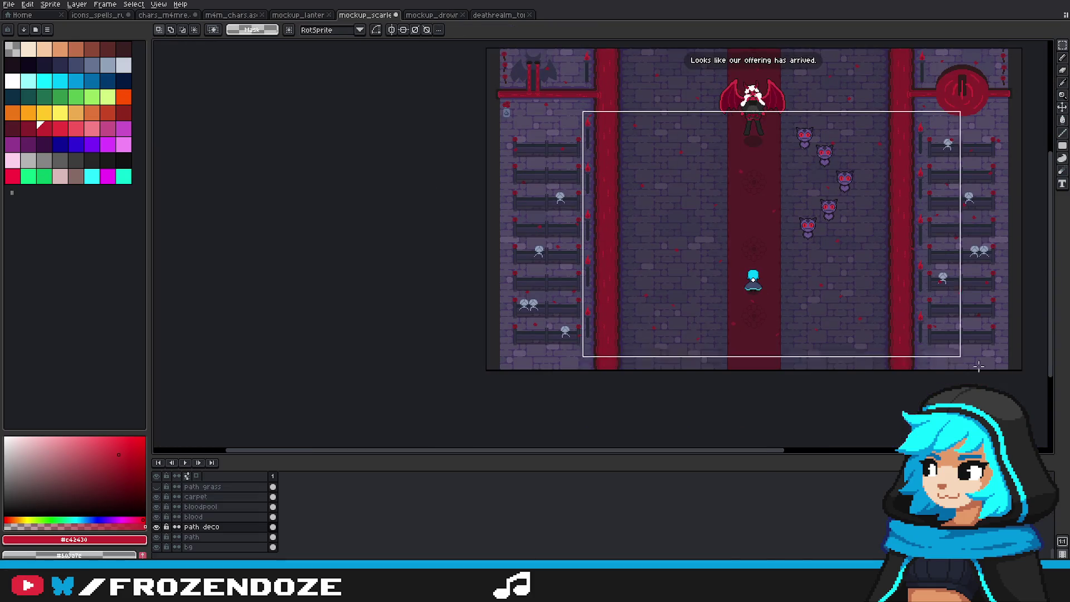
pyautogui.click(923, 280)
pyautogui.moveTo(922, 278); pyautogui.dragTo(923, 280)
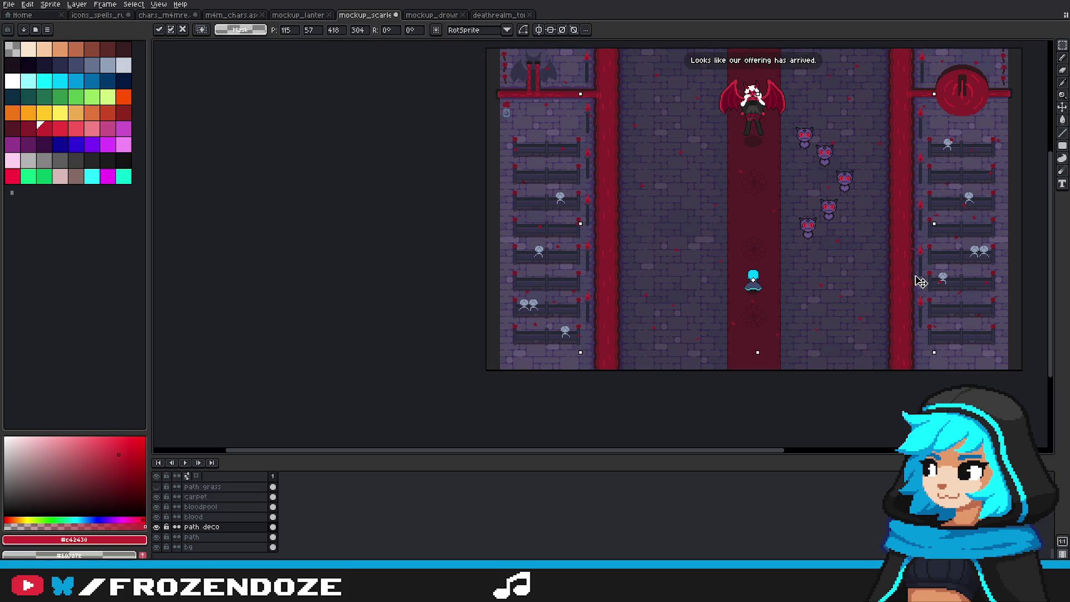
pyautogui.press('Return')
pyautogui.hotkey('ctrl', 'd')
# Step: Move a wide strip across the hall slightly downward and commit it
pyautogui.moveTo(584, 288); pyautogui.dragTo(919, 334)
pyautogui.click(936, 347)
pyautogui.moveTo(925, 290); pyautogui.dragTo(583, 335)
pyautogui.moveTo(648, 313); pyautogui.dragTo(658, 356)
pyautogui.press('Return')
pyautogui.hotkey('ctrl', 'd')
# Step: Select a red rose on the right wall for copying
pyautogui.moveTo(846, 239)
pyautogui.mouseDown()
pyautogui.moveTo(801, 276)
pyautogui.moveTo(786, 260)
pyautogui.mouseUp()
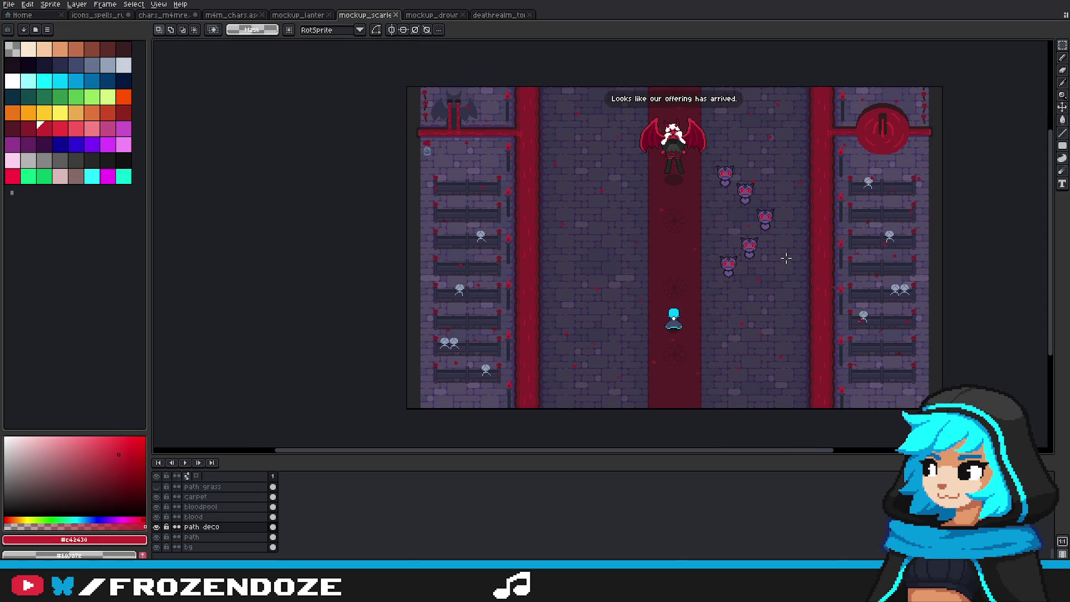
pyautogui.scroll(3, 931, 117)
pyautogui.scroll(1, 925, 123)
pyautogui.moveTo(901, 91)
pyautogui.mouseDown()
pyautogui.moveTo(1001, 252)
pyautogui.moveTo(575, 253)
pyautogui.mouseUp()
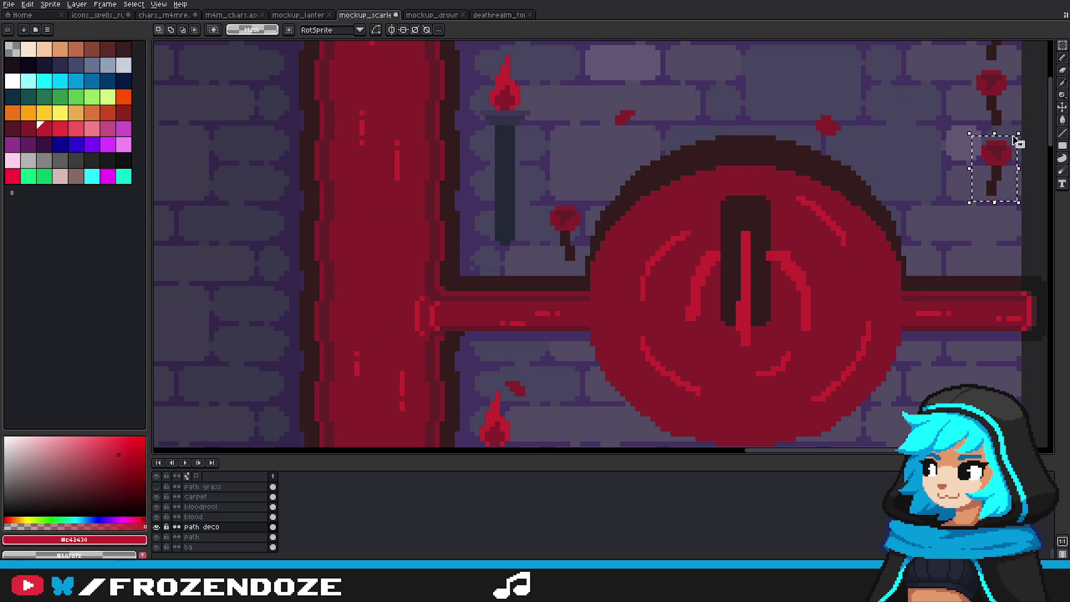
# Step: Undo the misplaced rose, then copy roses to the medallion's left edge and upper rim
pyautogui.hotkey('ctrl', 'z')
pyautogui.moveTo(997, 248); pyautogui.dragTo(580, 244)
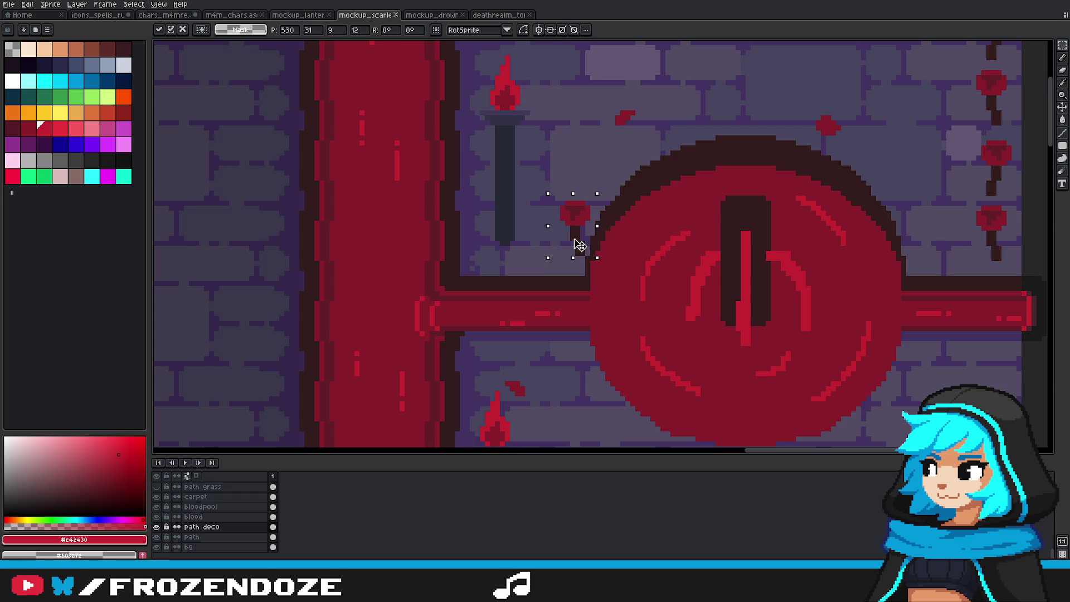
pyautogui.moveTo(972, 132)
pyautogui.mouseDown()
pyautogui.moveTo(1017, 189)
pyautogui.moveTo(599, 184)
pyautogui.mouseUp()
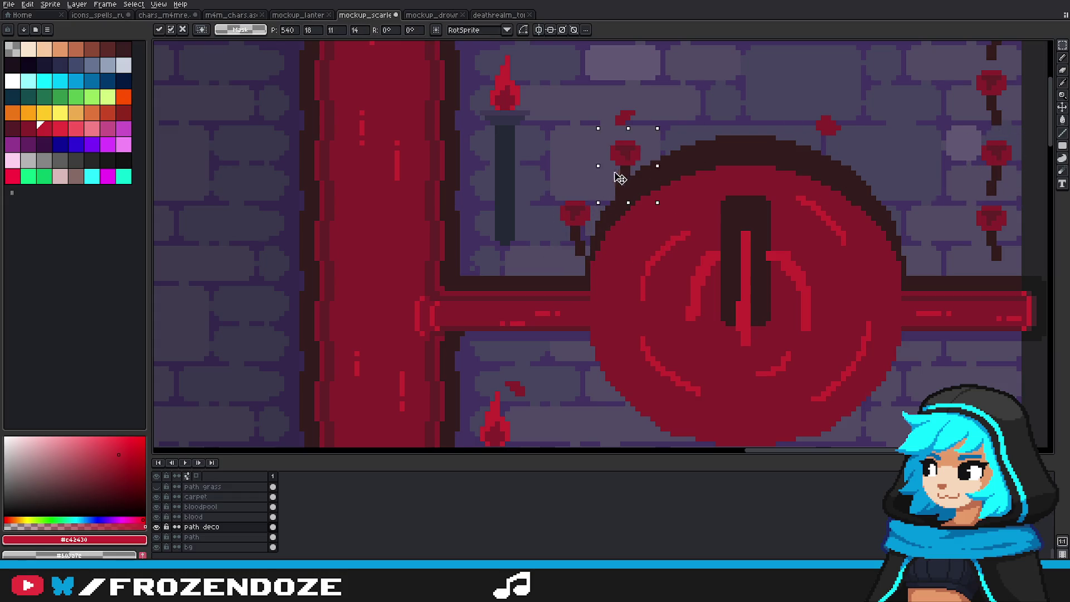
pyautogui.scroll(3, 610, 167)
pyautogui.click(681, 232)
# Step: Copy the lower right-wall rose to the medallion's upper-left rim and commit
pyautogui.moveTo(962, 205); pyautogui.dragTo(1015, 274)
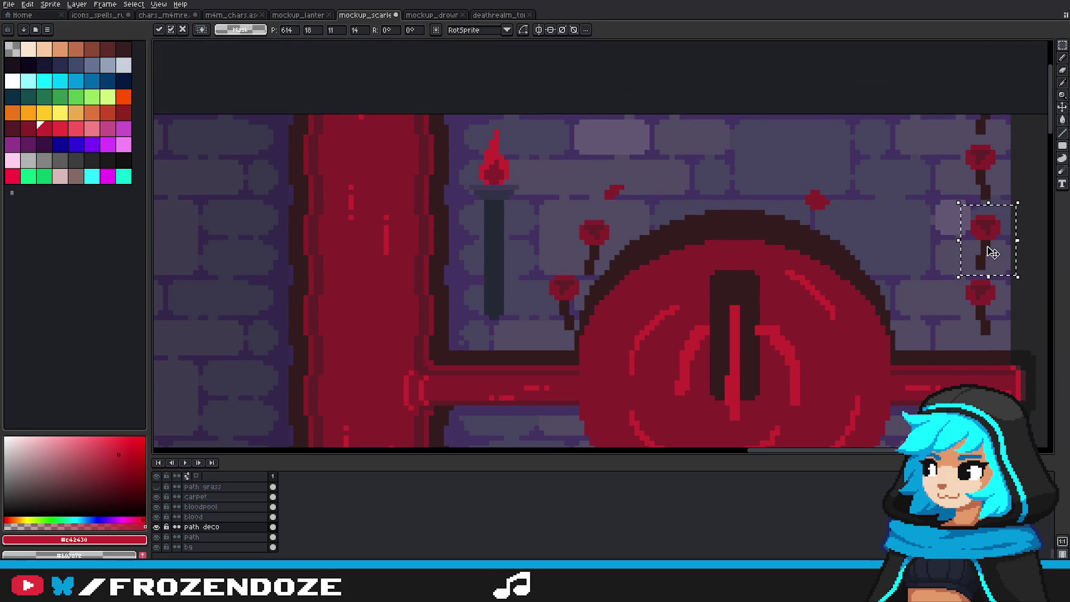
pyautogui.moveTo(946, 338); pyautogui.dragTo(1001, 271)
pyautogui.moveTo(998, 312); pyautogui.dragTo(640, 207)
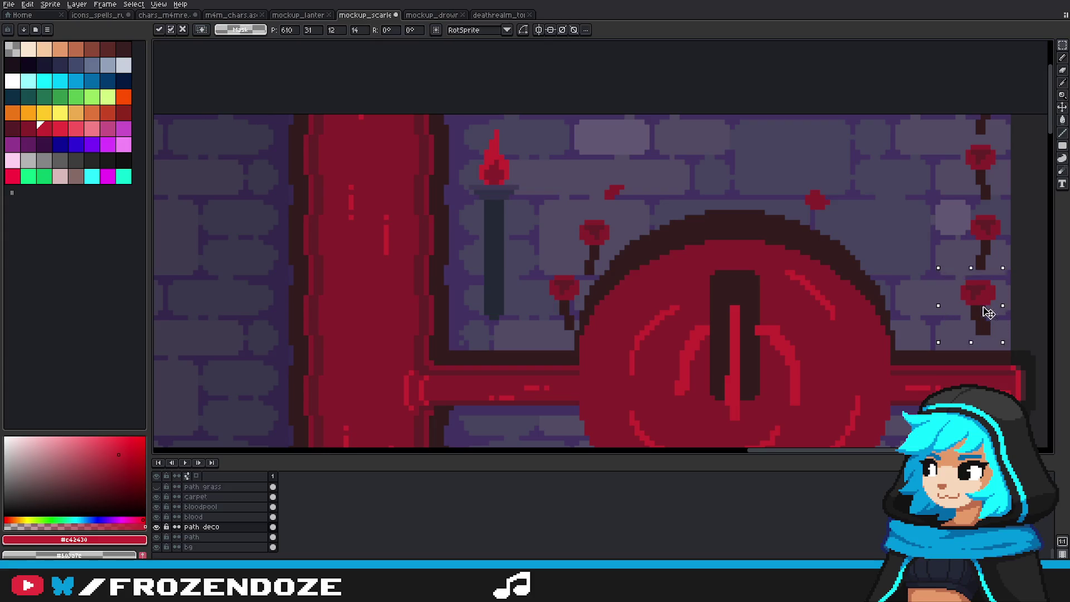
pyautogui.press('Return')
pyautogui.hotkey('ctrl', 'shift', 'd')
# Step: Copy roses along the medallion's top, upper-right rim and right side
pyautogui.moveTo(954, 208)
pyautogui.mouseDown()
pyautogui.moveTo(1012, 277)
pyautogui.moveTo(695, 199)
pyautogui.mouseUp()
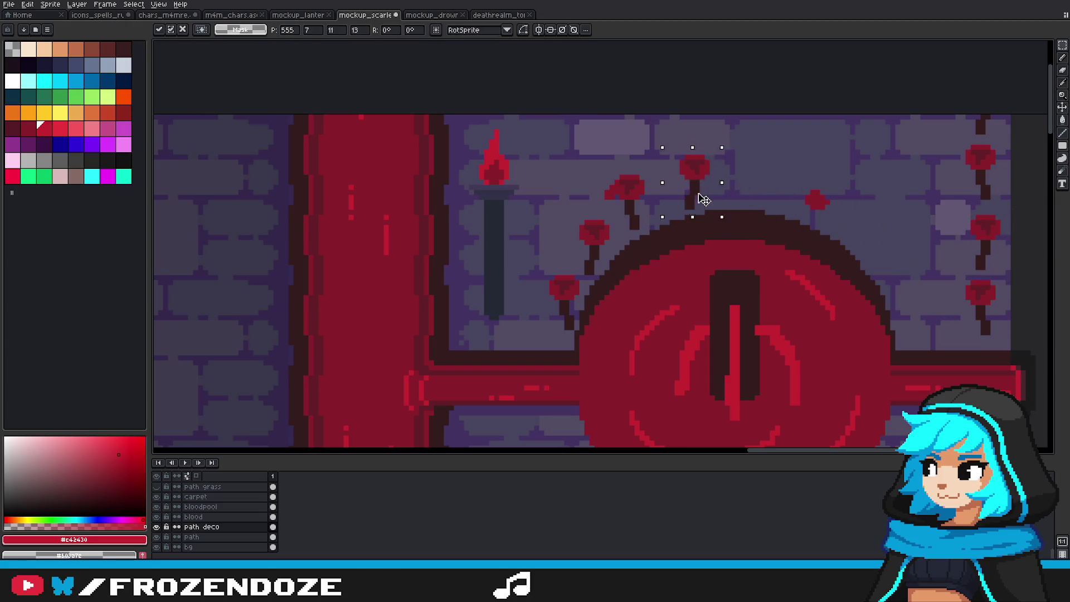
pyautogui.moveTo(955, 269)
pyautogui.mouseDown()
pyautogui.moveTo(1006, 338)
pyautogui.moveTo(759, 191)
pyautogui.mouseUp()
pyautogui.moveTo(959, 204)
pyautogui.mouseDown()
pyautogui.moveTo(1014, 274)
pyautogui.moveTo(816, 181)
pyautogui.moveTo(815, 196)
pyautogui.mouseUp()
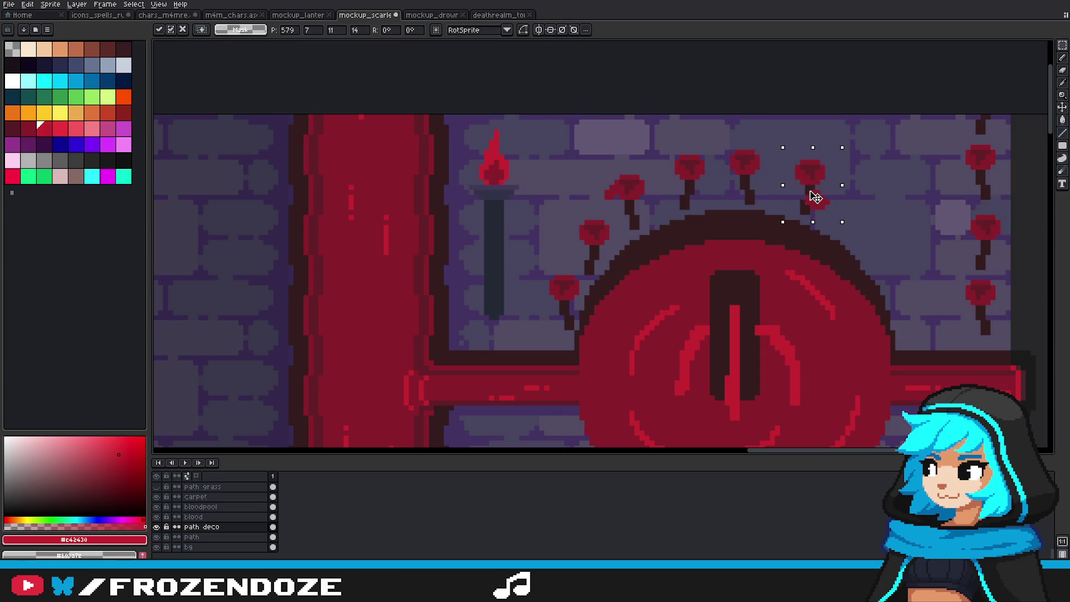
pyautogui.moveTo(948, 267); pyautogui.dragTo(1023, 353)
pyautogui.moveTo(997, 317); pyautogui.dragTo(878, 237)
pyautogui.moveTo(953, 208); pyautogui.dragTo(1010, 274)
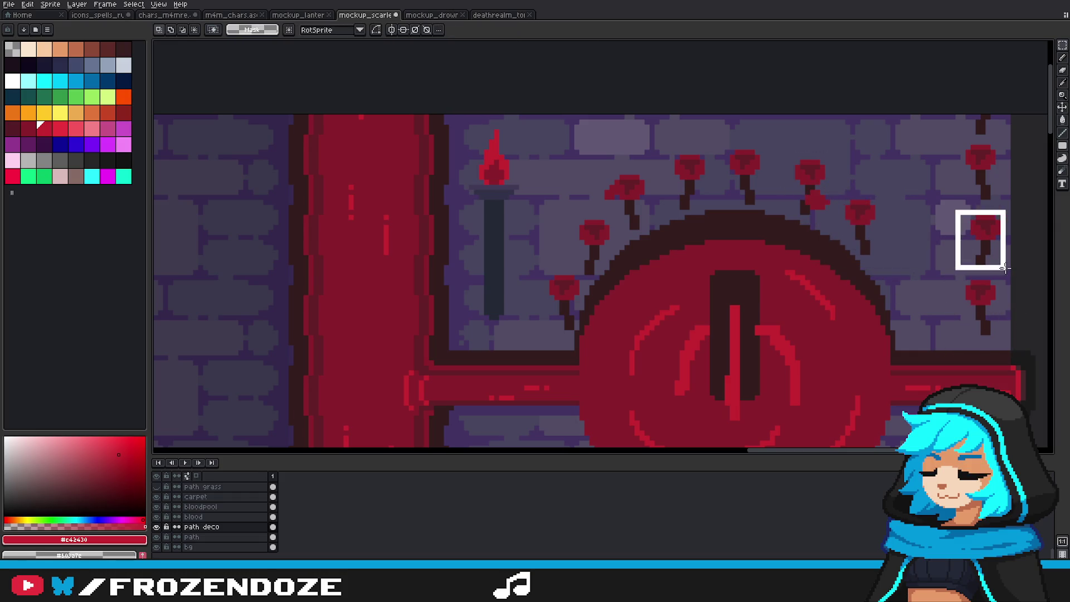
pyautogui.moveTo(984, 239); pyautogui.dragTo(898, 259)
pyautogui.moveTo(955, 275)
pyautogui.mouseDown()
pyautogui.moveTo(1002, 336)
pyautogui.moveTo(931, 318)
pyautogui.mouseUp()
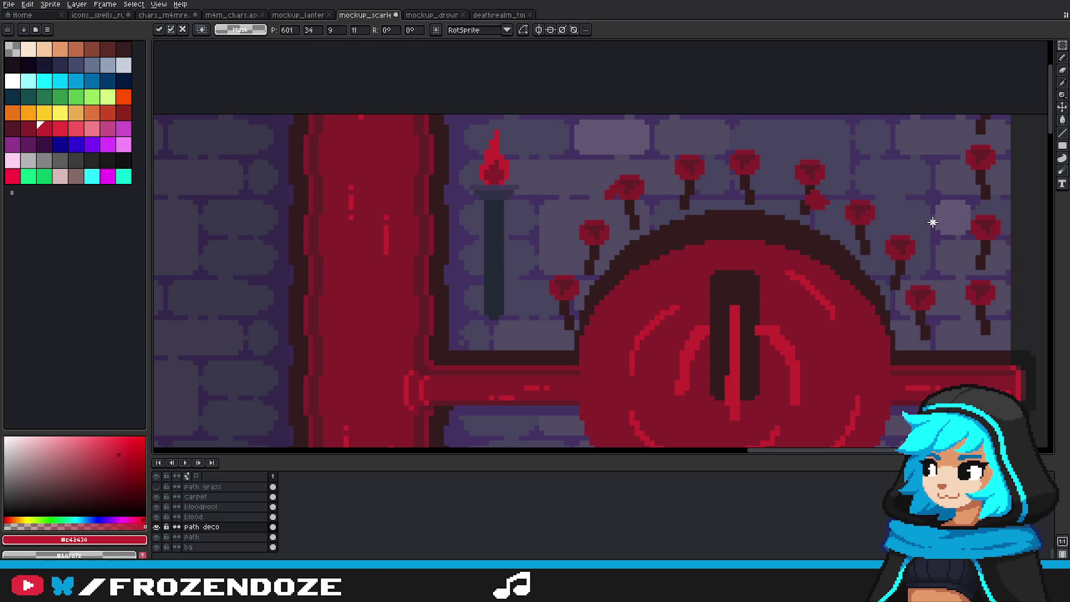
pyautogui.click(932, 222)
# Step: Place flower copies below the pipe on both sides of the emblem
pyautogui.scroll(-2, 933, 222)
pyautogui.scroll(-2, 909, 262)
pyautogui.scroll(1, 909, 262)
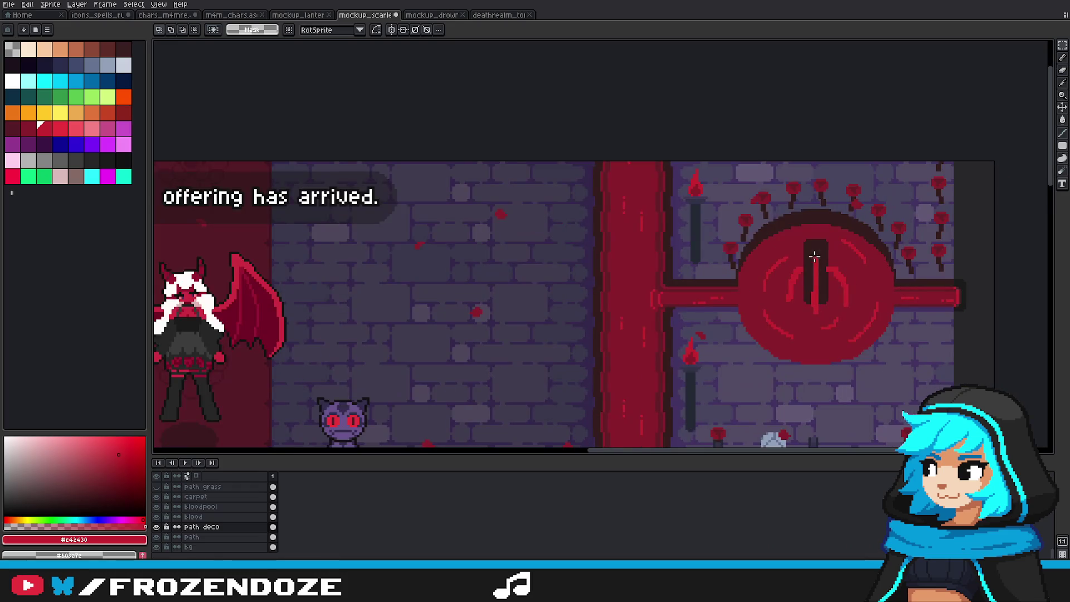
pyautogui.scroll(1, 854, 281)
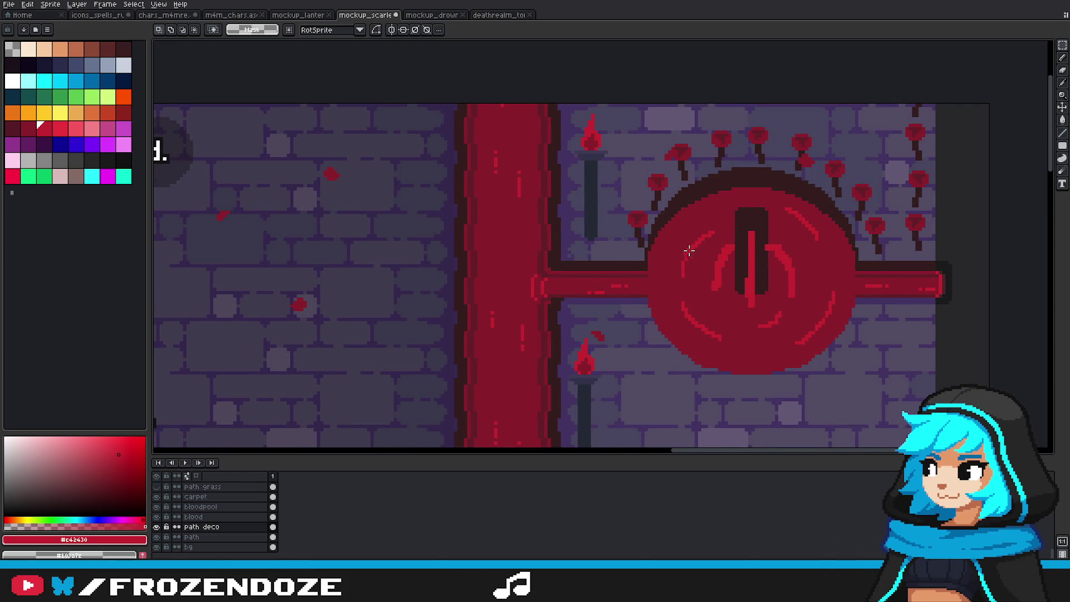
pyautogui.moveTo(901, 166)
pyautogui.mouseDown()
pyautogui.moveTo(937, 211)
pyautogui.moveTo(873, 327)
pyautogui.mouseUp()
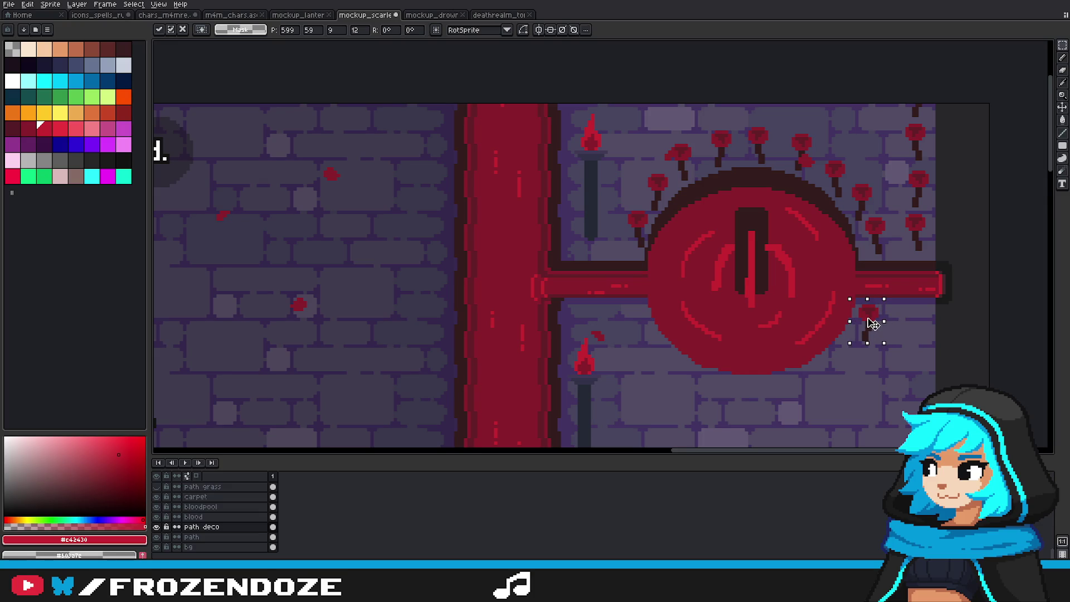
pyautogui.moveTo(902, 165)
pyautogui.mouseDown()
pyautogui.moveTo(937, 210)
pyautogui.moveTo(631, 323)
pyautogui.mouseUp()
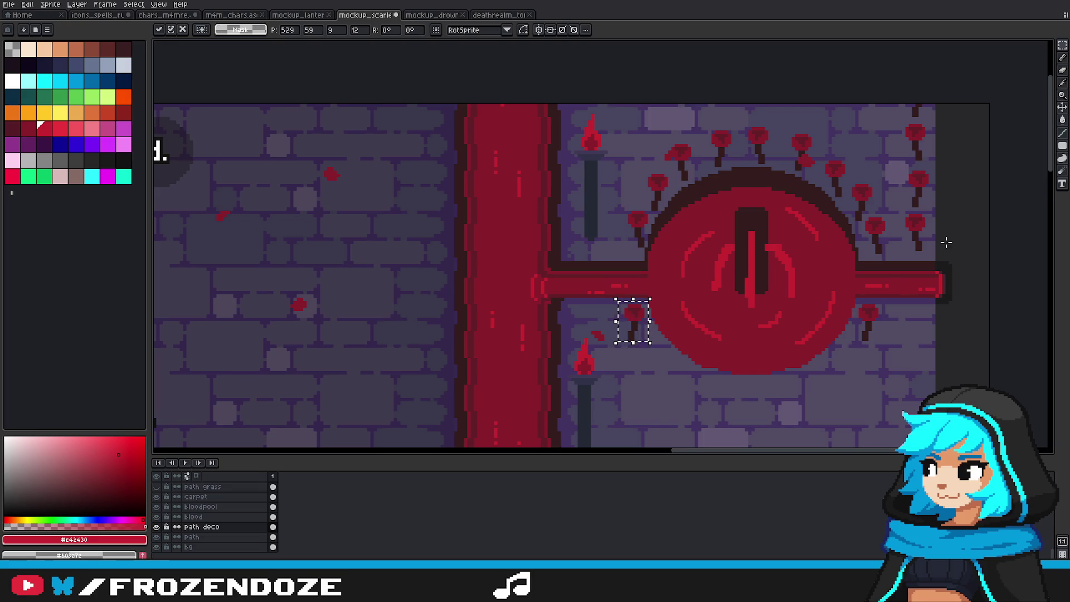
pyautogui.moveTo(898, 210); pyautogui.dragTo(930, 257)
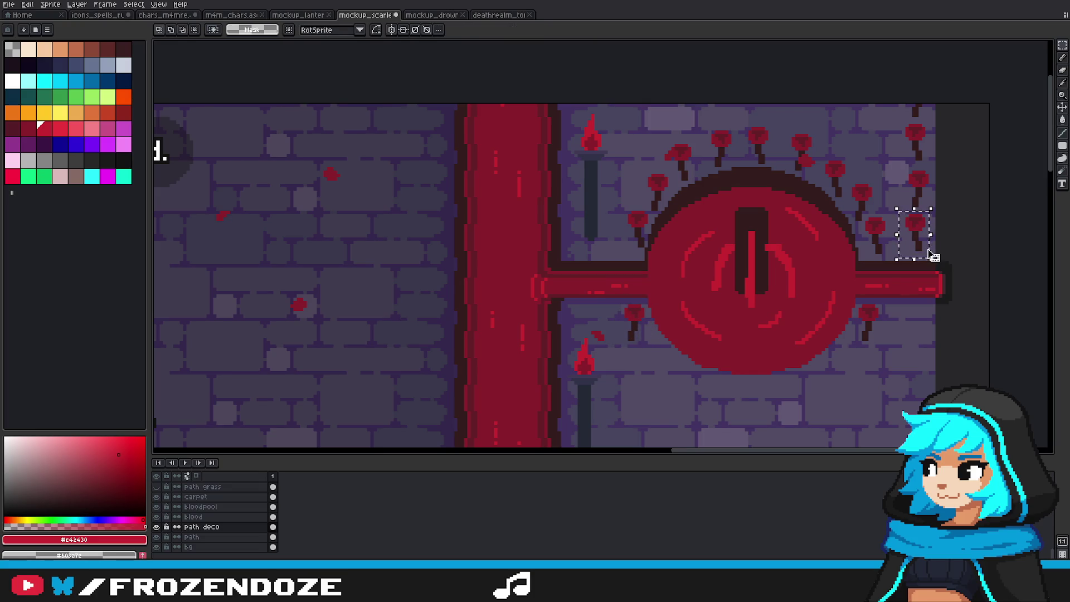
# Step: Duplicate a flower with copy-paste and place it below the pipe
pyautogui.scroll(1, 930, 256)
pyautogui.scroll(1, 970, 234)
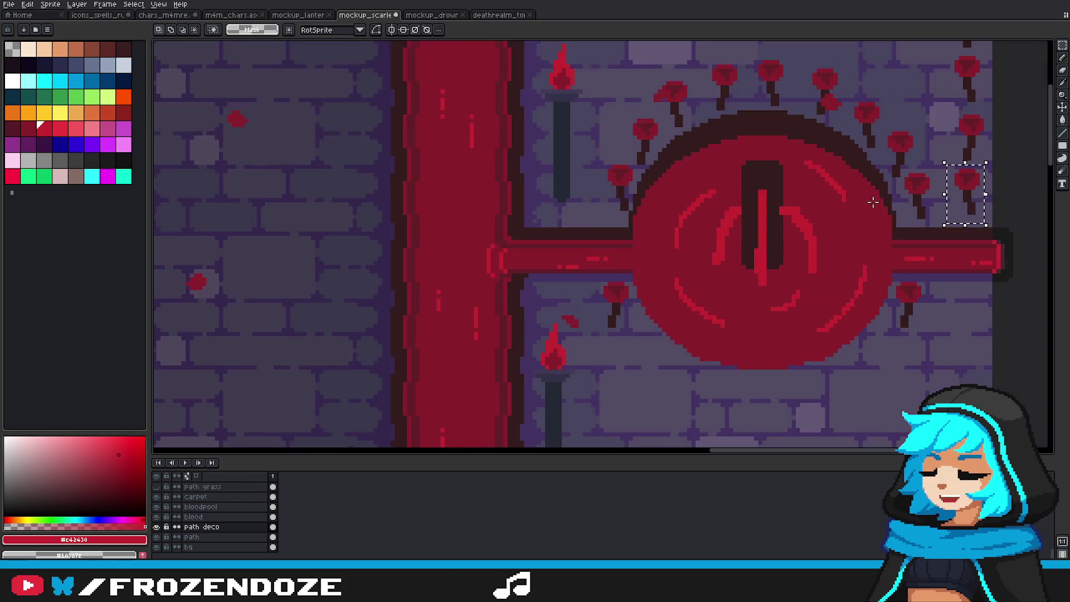
pyautogui.hotkey('ctrl', 'c')
pyautogui.hotkey('ctrl', 'v')
pyautogui.moveTo(972, 206)
pyautogui.mouseDown()
pyautogui.moveTo(647, 360)
pyautogui.moveTo(889, 350)
pyautogui.mouseUp()
pyautogui.press('Return')
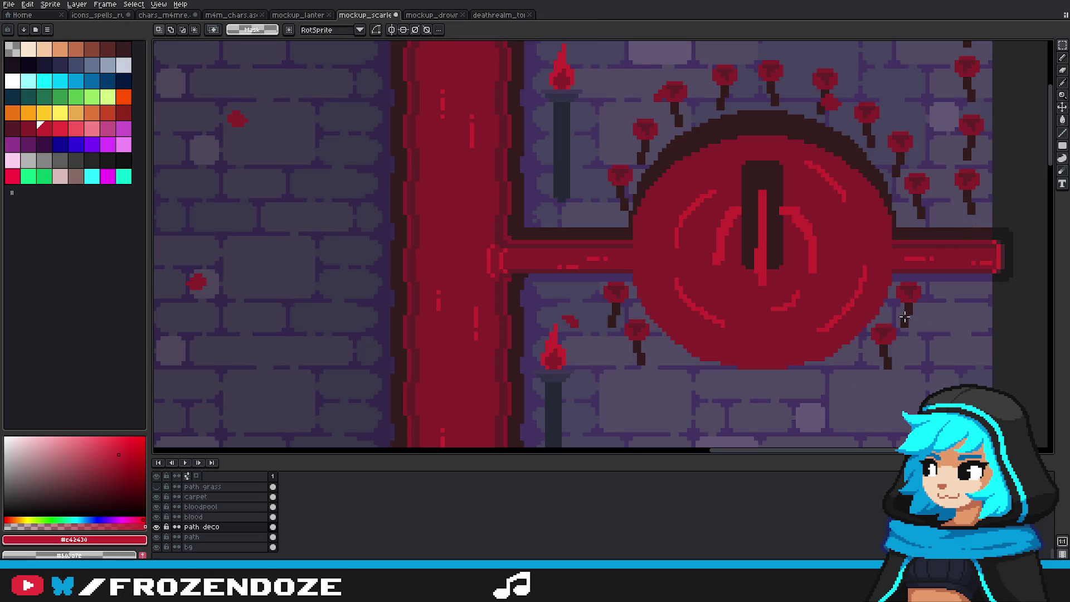
pyautogui.scroll(-3, 822, 321)
pyautogui.scroll(1, 822, 322)
pyautogui.scroll(-1, 823, 321)
pyautogui.scroll(2, 613, 223)
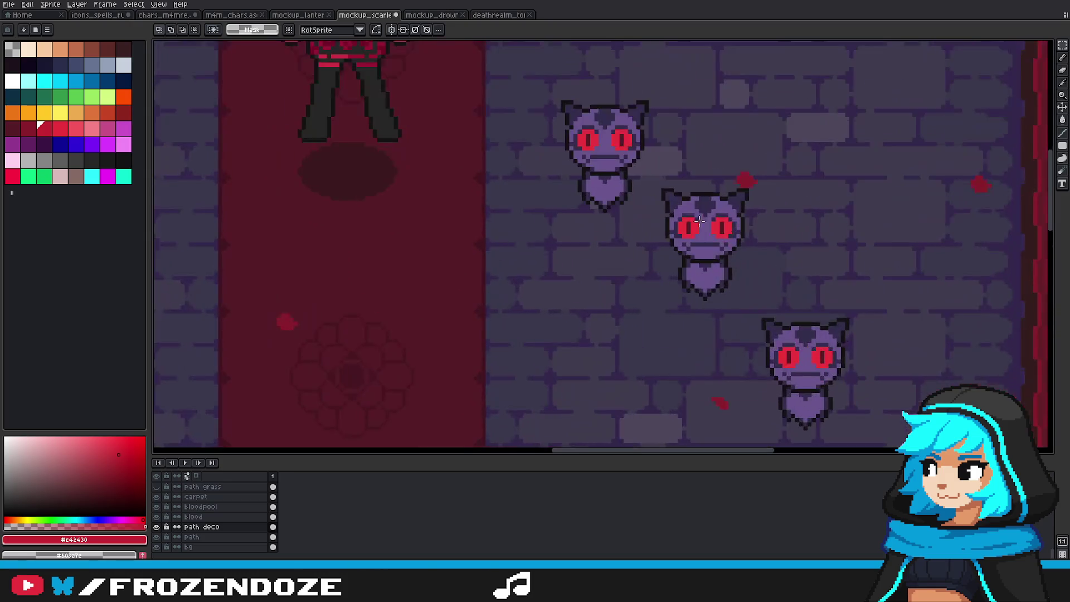
pyautogui.scroll(1, 610, 174)
pyautogui.moveTo(724, 167)
pyautogui.mouseDown()
pyautogui.moveTo(842, 258)
pyautogui.moveTo(800, 262)
pyautogui.mouseUp()
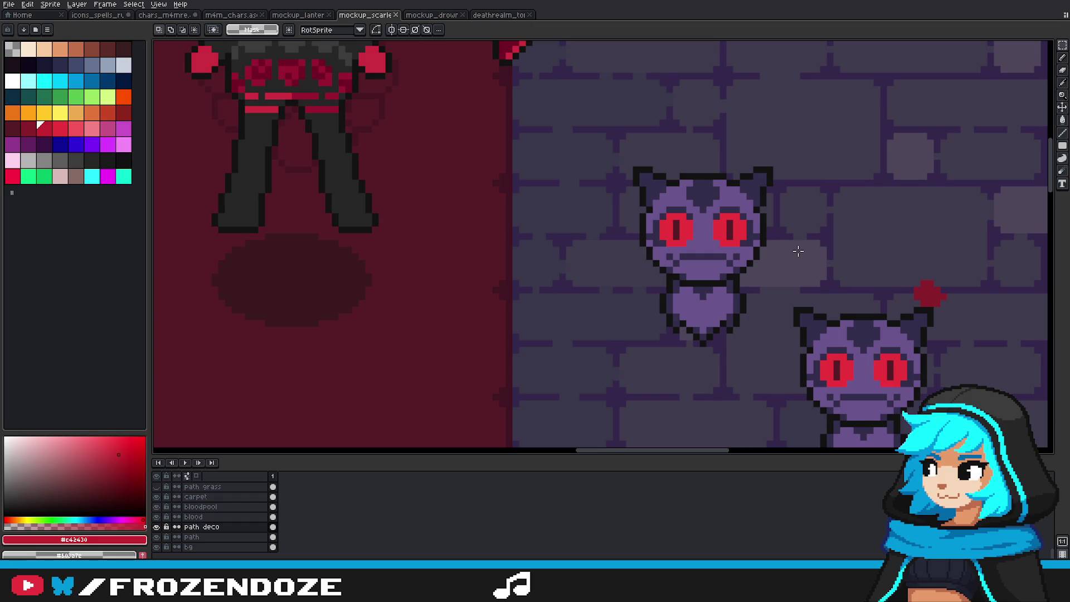
pyautogui.moveTo(788, 246); pyautogui.dragTo(788, 244)
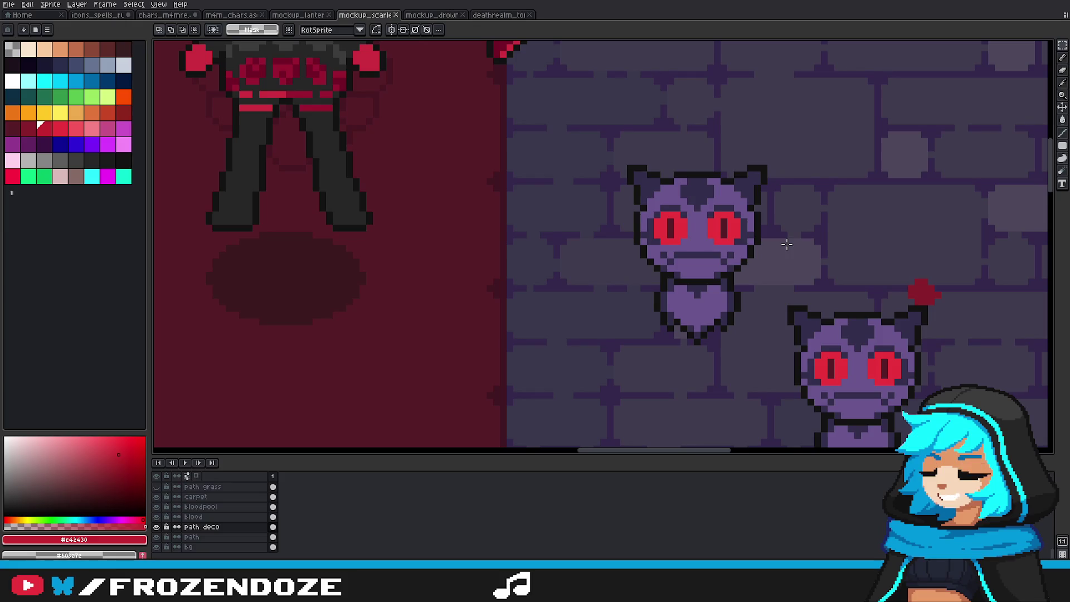
pyautogui.scroll(-2, 774, 252)
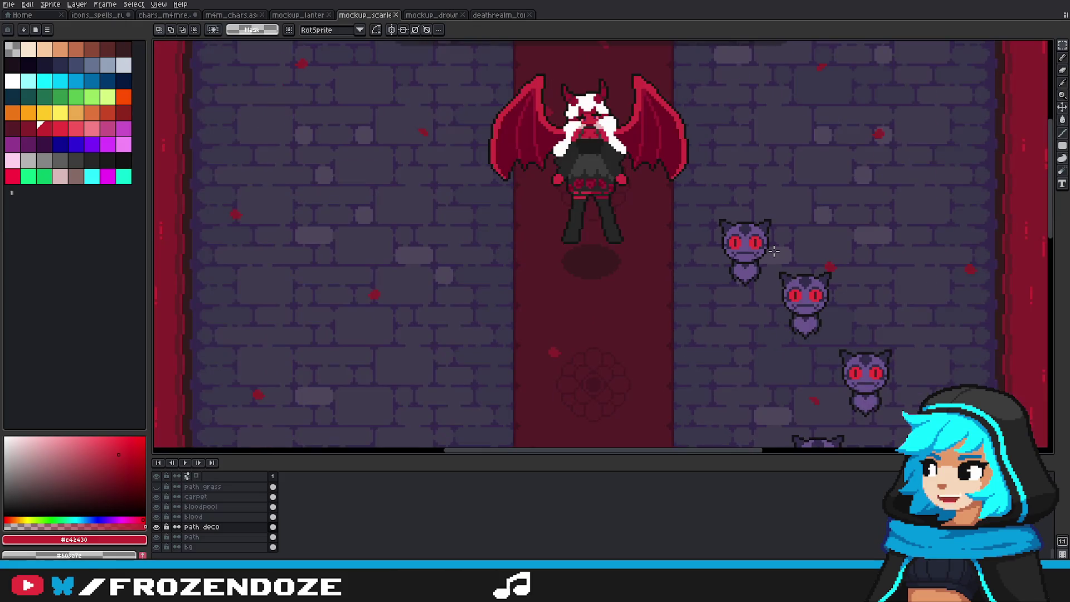
pyautogui.scroll(-1, 786, 179)
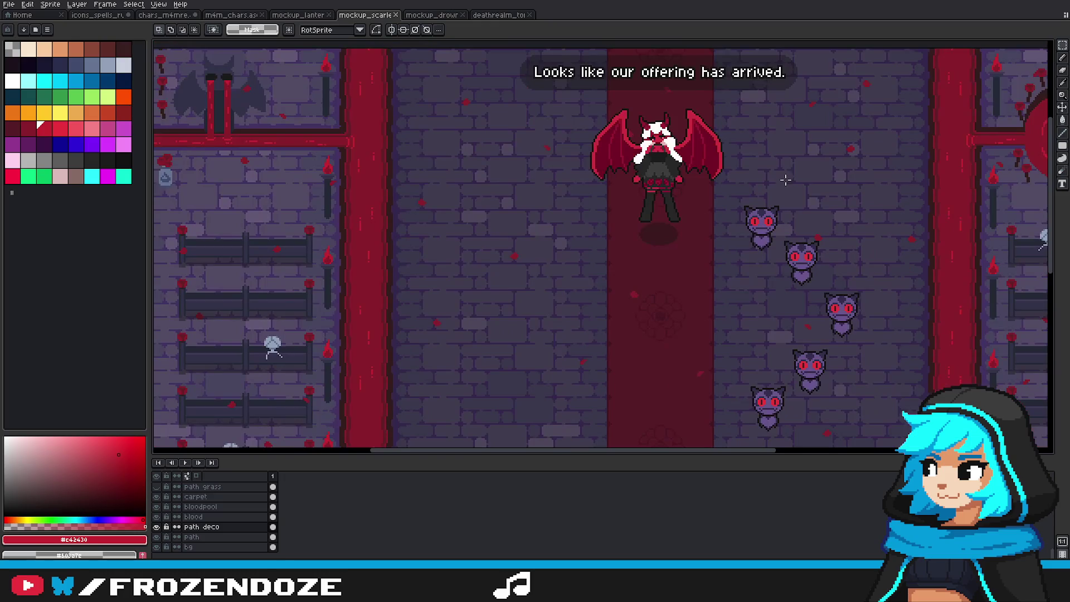
pyautogui.click(430, 15)
pyautogui.click(362, 15)
pyautogui.click(301, 15)
pyautogui.scroll(2, 802, 216)
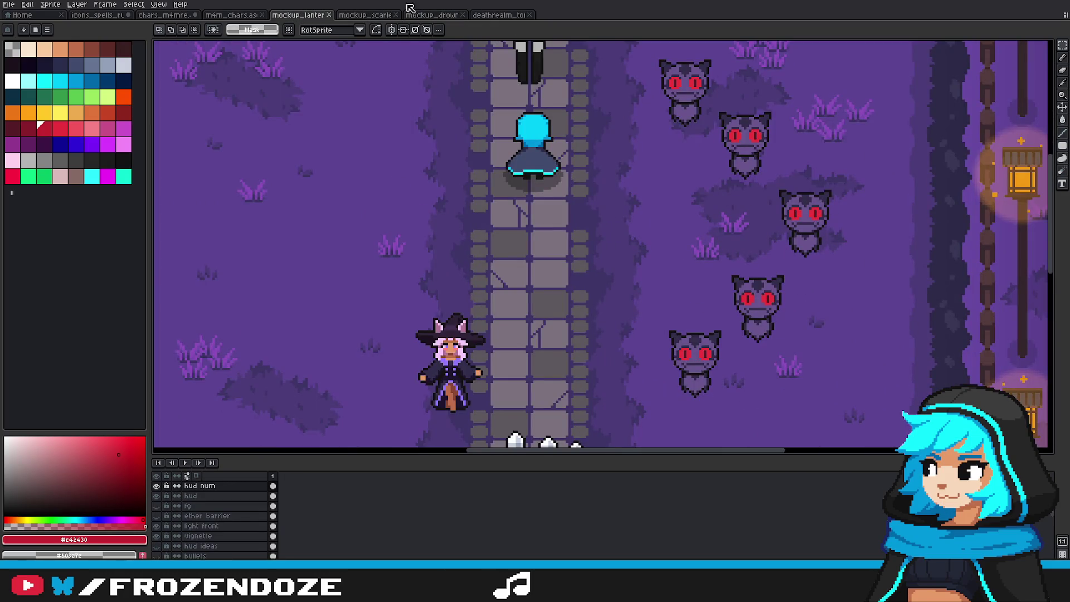
pyautogui.hotkey('ctrl', 'Tab')
pyautogui.scroll(-1, 785, 203)
pyautogui.moveTo(785, 203); pyautogui.dragTo(660, 241)
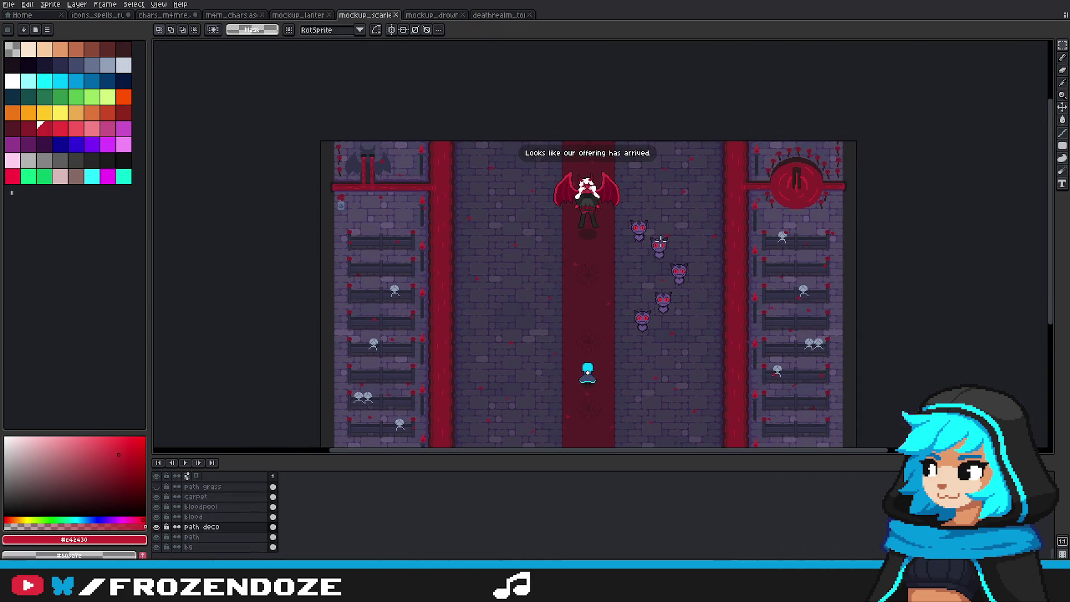
pyautogui.scroll(1, 673, 230)
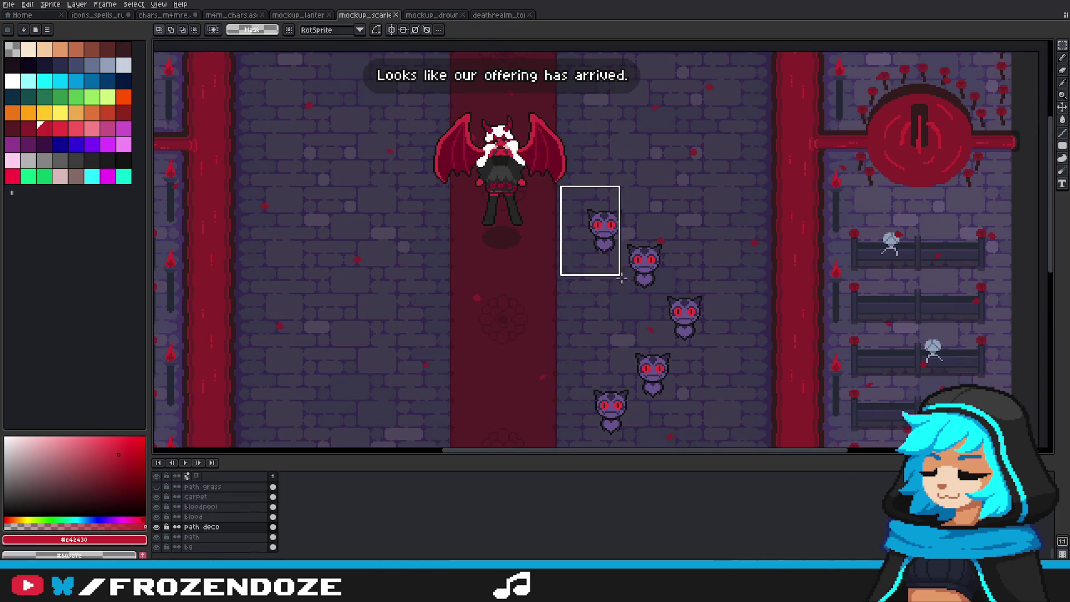
pyautogui.moveTo(557, 187); pyautogui.dragTo(734, 446)
pyautogui.moveTo(577, 430); pyautogui.dragTo(612, 104)
pyautogui.hotkey('ctrl', 'd')
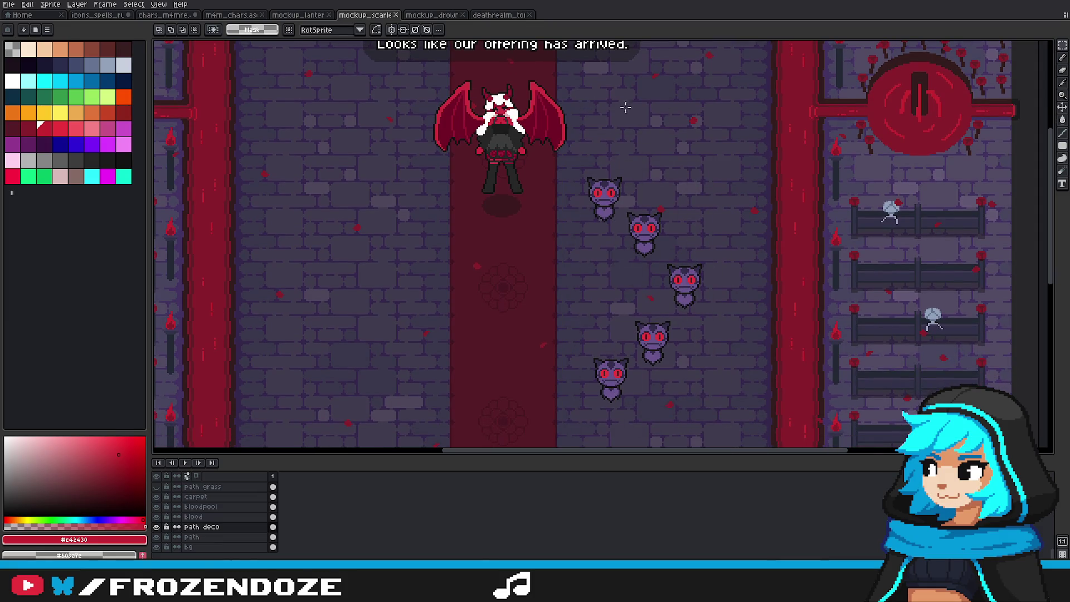
pyautogui.scroll(-1, 808, 429)
pyautogui.scroll(-1, 729, 251)
pyautogui.moveTo(725, 203)
pyautogui.mouseDown()
pyautogui.moveTo(771, 218)
pyautogui.moveTo(751, 194)
pyautogui.mouseUp()
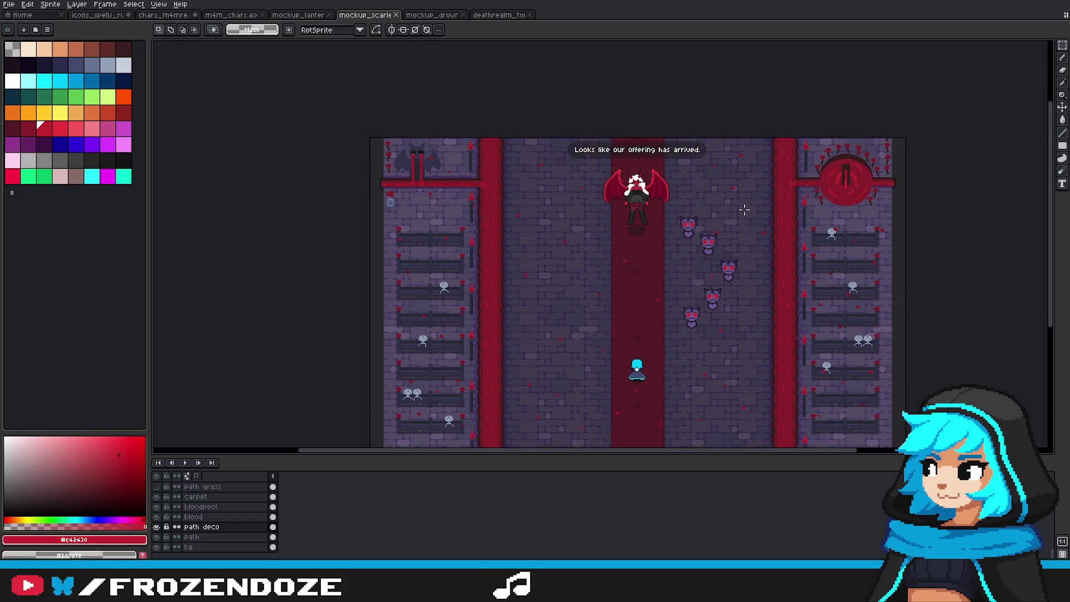
# Step: Copy five flowers under the emblem's left, centre and right sides
pyautogui.scroll(1, 814, 229)
pyautogui.scroll(1, 797, 251)
pyautogui.scroll(1, 777, 270)
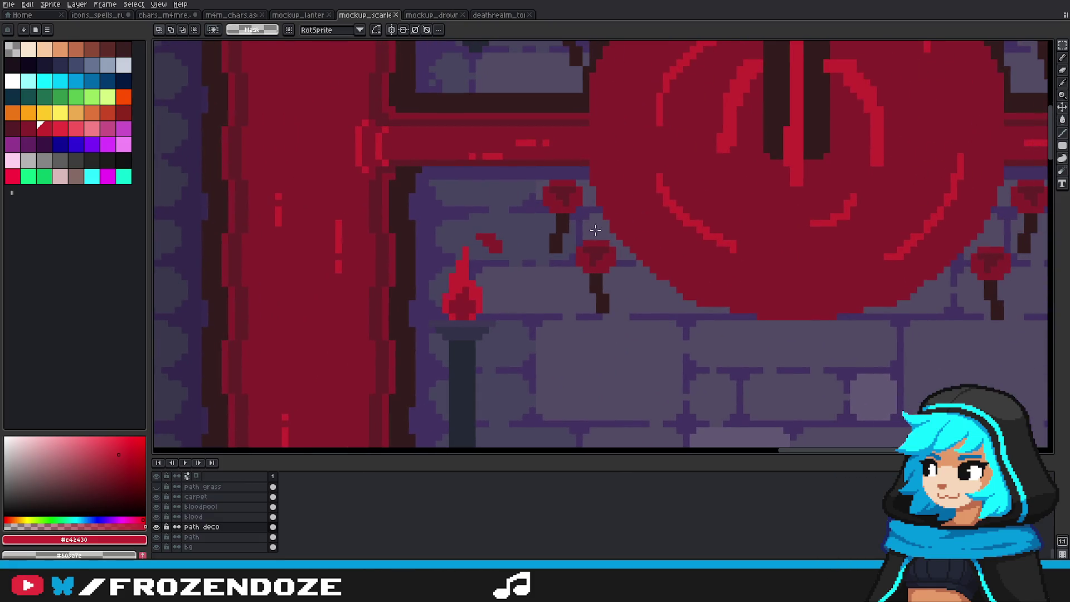
pyautogui.scroll(-3, 863, 276)
pyautogui.hscroll(3, 950, 198)
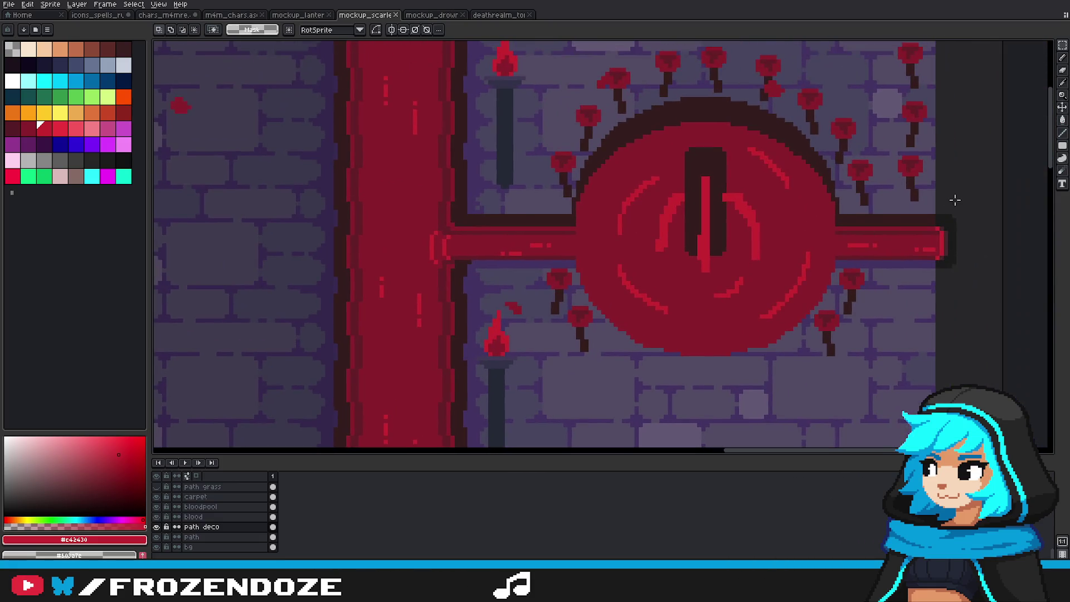
pyautogui.moveTo(894, 94)
pyautogui.mouseDown()
pyautogui.moveTo(932, 146)
pyautogui.moveTo(616, 385)
pyautogui.mouseUp()
pyautogui.moveTo(893, 95)
pyautogui.mouseDown()
pyautogui.moveTo(932, 146)
pyautogui.moveTo(814, 375)
pyautogui.mouseUp()
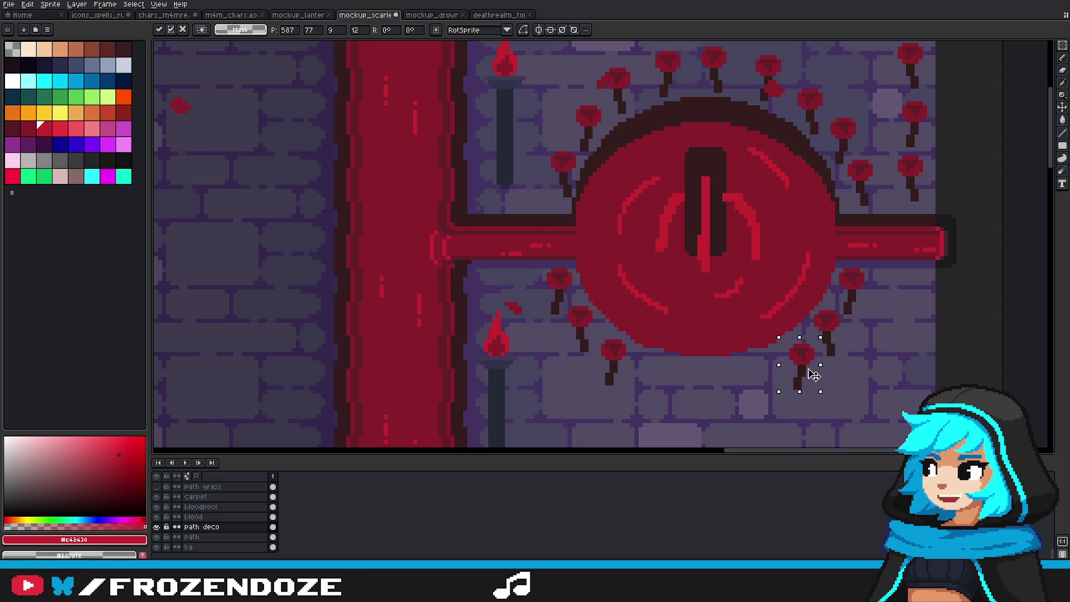
pyautogui.moveTo(892, 153)
pyautogui.mouseDown()
pyautogui.moveTo(931, 200)
pyautogui.moveTo(656, 381)
pyautogui.mouseUp()
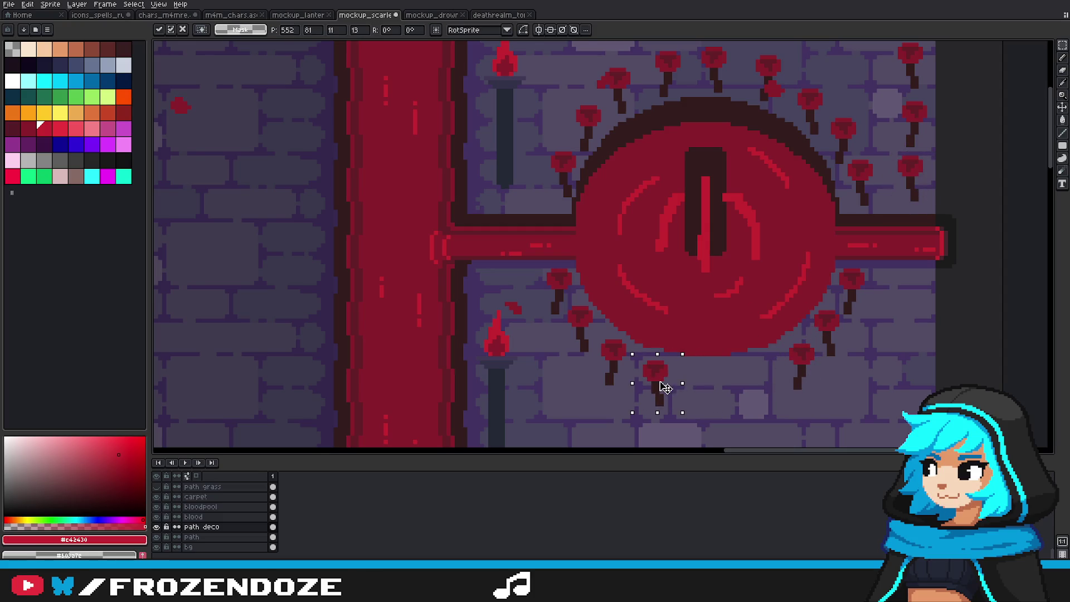
pyautogui.moveTo(888, 149)
pyautogui.mouseDown()
pyautogui.moveTo(938, 209)
pyautogui.moveTo(759, 397)
pyautogui.mouseUp()
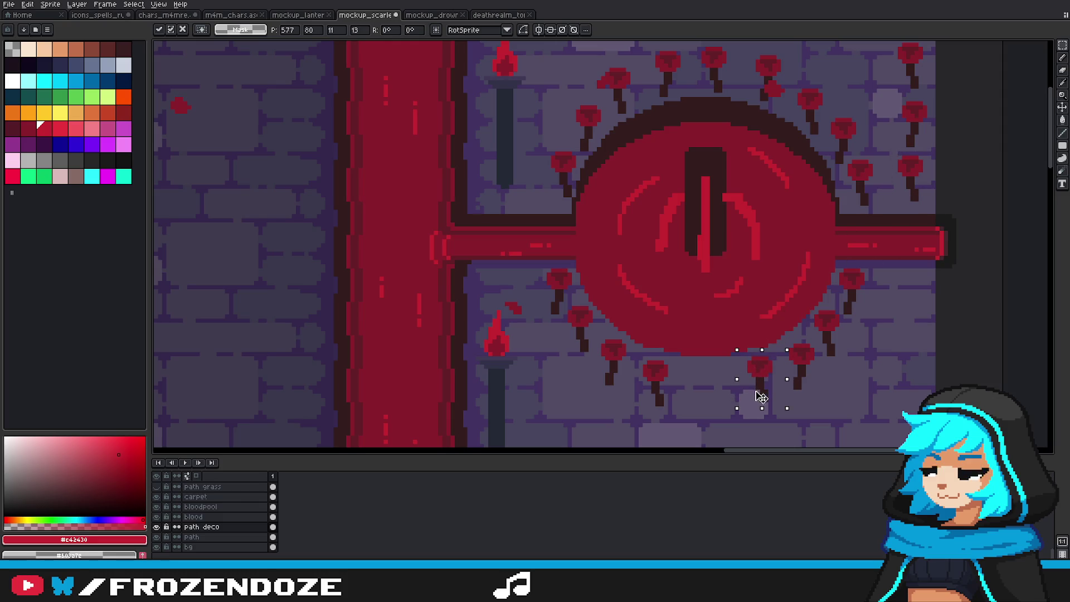
pyautogui.moveTo(888, 91)
pyautogui.mouseDown()
pyautogui.moveTo(930, 149)
pyautogui.moveTo(711, 396)
pyautogui.mouseUp()
pyautogui.press('Return')
# Step: Nudge a flower near the emblem up and left, then commit it
pyautogui.scroll(-4, 841, 363)
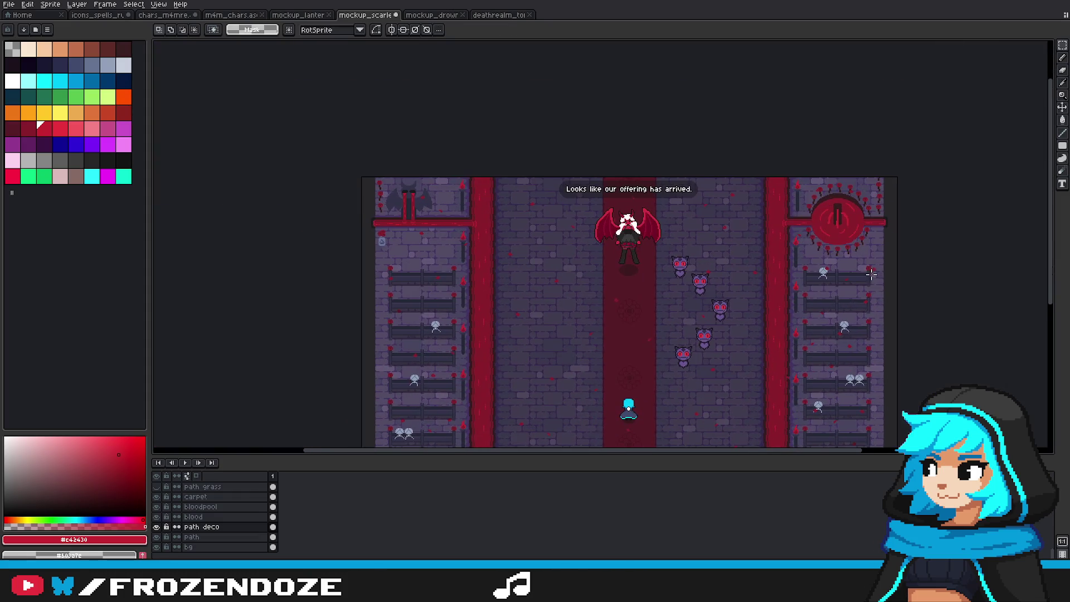
pyautogui.scroll(2, 872, 271)
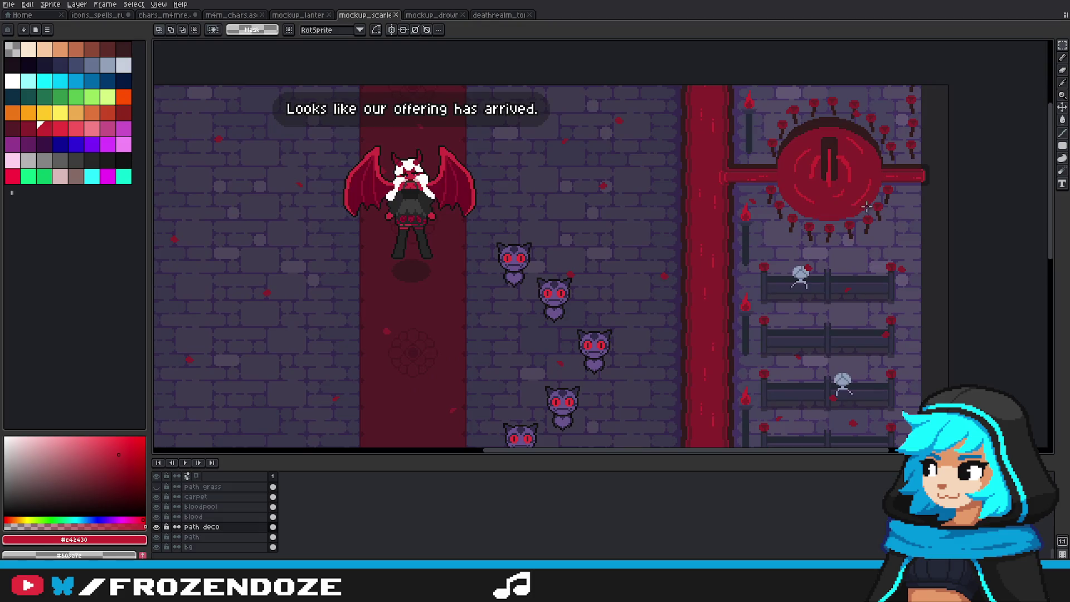
pyautogui.scroll(2, 789, 136)
pyautogui.moveTo(706, 147)
pyautogui.mouseDown()
pyautogui.moveTo(756, 212)
pyautogui.moveTo(740, 183)
pyautogui.moveTo(775, 254)
pyautogui.mouseUp()
pyautogui.click(745, 191)
pyautogui.press('Return')
pyautogui.hotkey('ctrl', 'd')
# Step: Reposition another flower closer to the emblem and drop it
pyautogui.scroll(2, 744, 199)
pyautogui.click(755, 238)
pyautogui.scroll(-2, 839, 284)
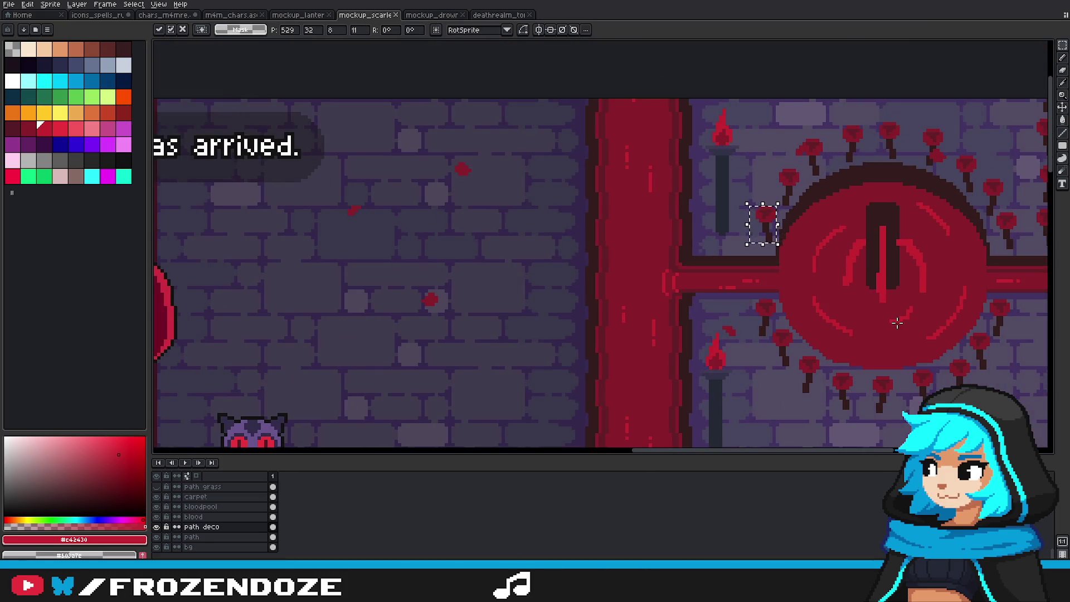
pyautogui.moveTo(897, 323); pyautogui.dragTo(815, 298)
pyautogui.click(750, 398)
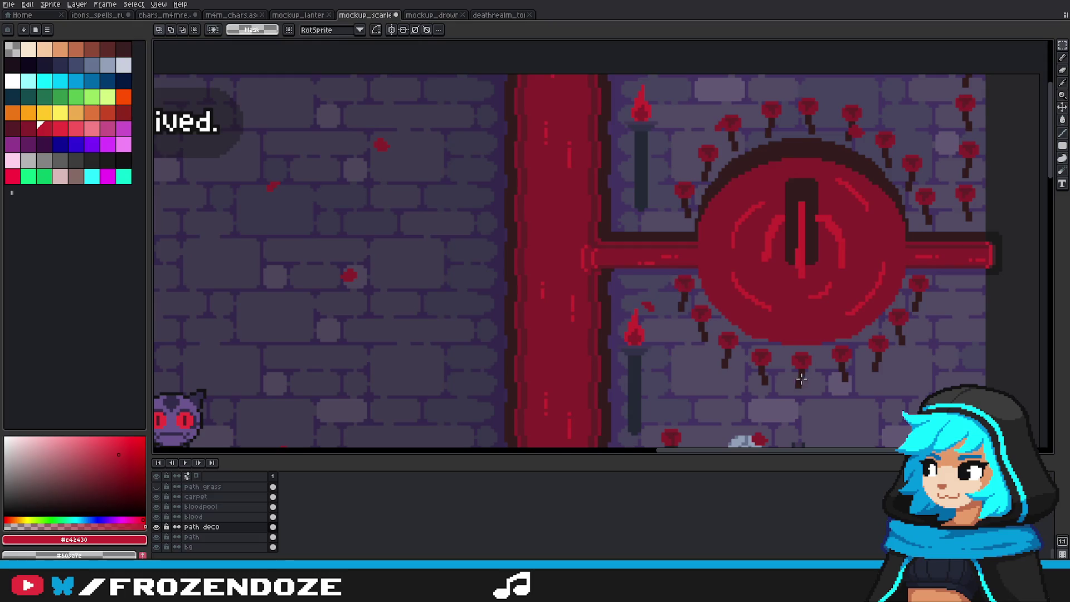
# Step: Select the lower flowers under the emblem, cancel the move, and deselect
pyautogui.scroll(1, 801, 379)
pyautogui.moveTo(735, 397)
pyautogui.mouseDown()
pyautogui.moveTo(878, 330)
pyautogui.moveTo(920, 380)
pyautogui.mouseUp()
pyautogui.click(859, 360)
pyautogui.hotkey('ctrl', 'd')
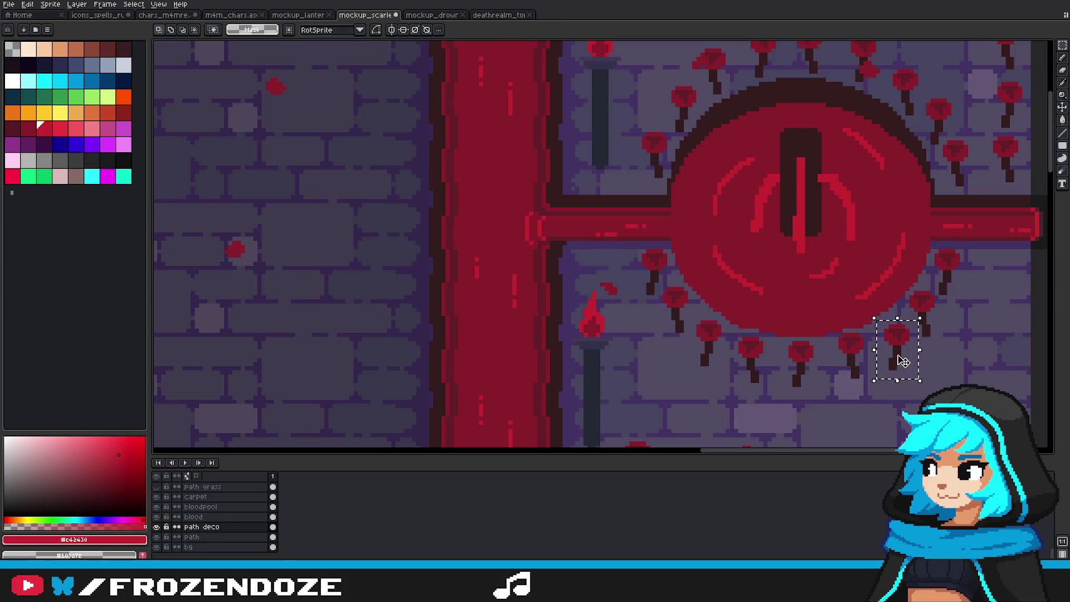
pyautogui.click(756, 171)
pyautogui.scroll(-1, 757, 171)
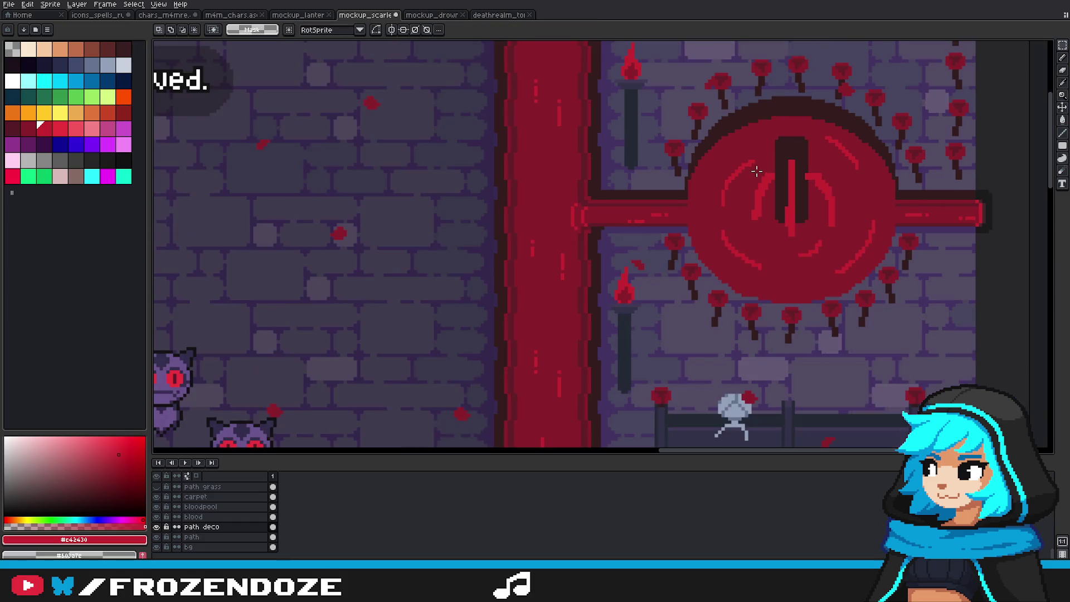
pyautogui.scroll(-4, 757, 171)
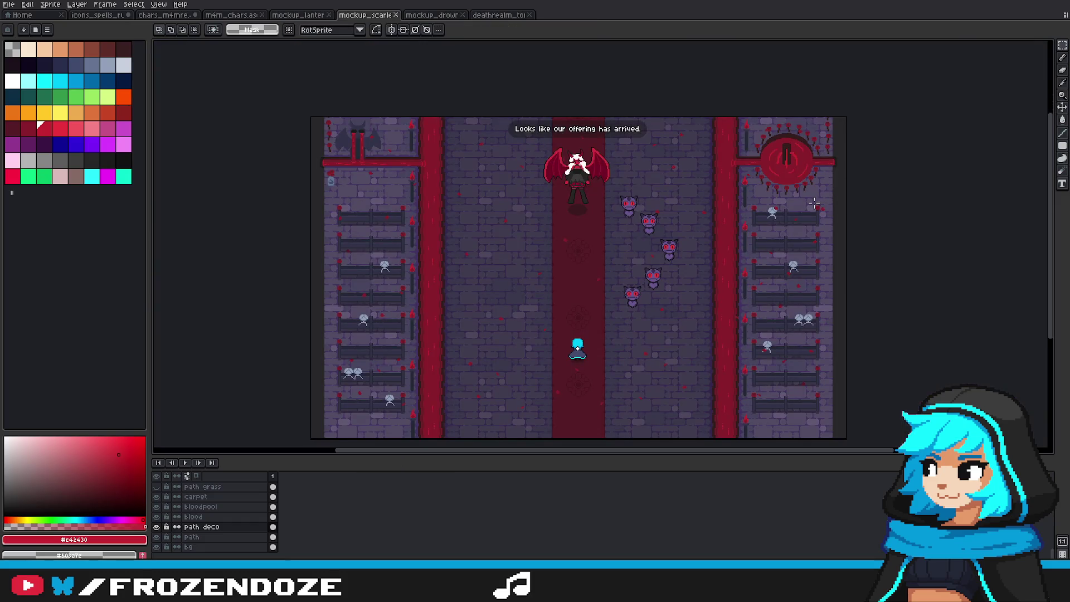
pyautogui.moveTo(815, 204); pyautogui.dragTo(847, 226)
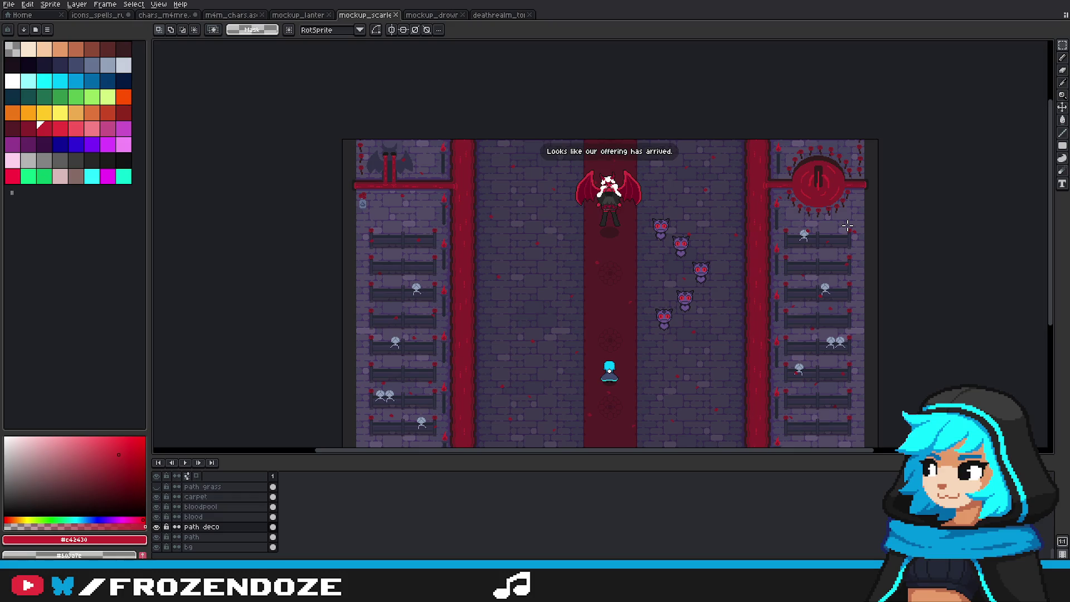
pyautogui.moveTo(858, 238); pyautogui.dragTo(875, 219)
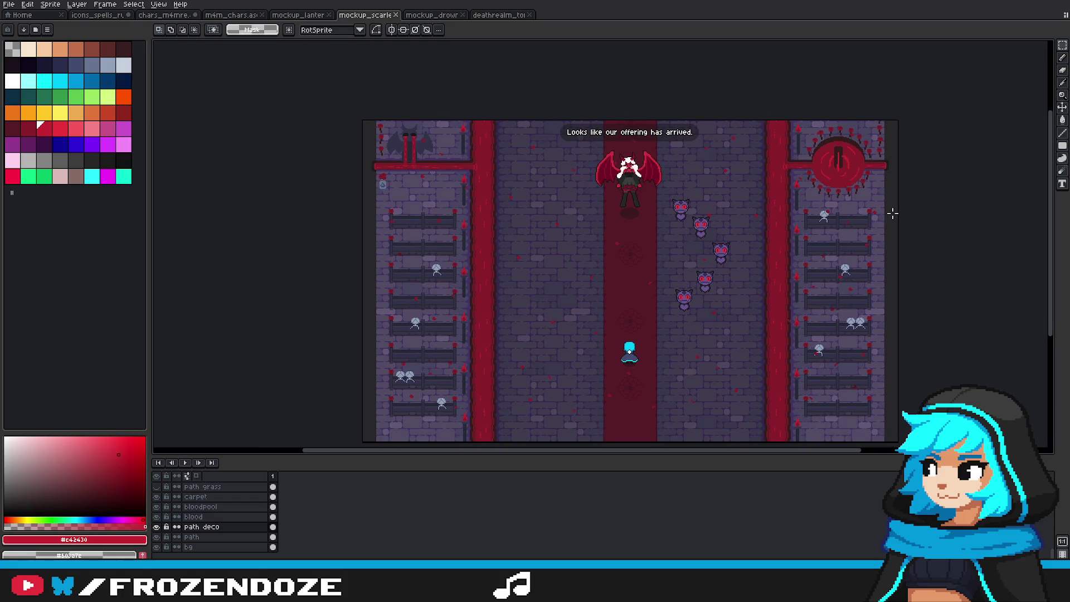
pyautogui.moveTo(768, 240); pyautogui.dragTo(784, 228)
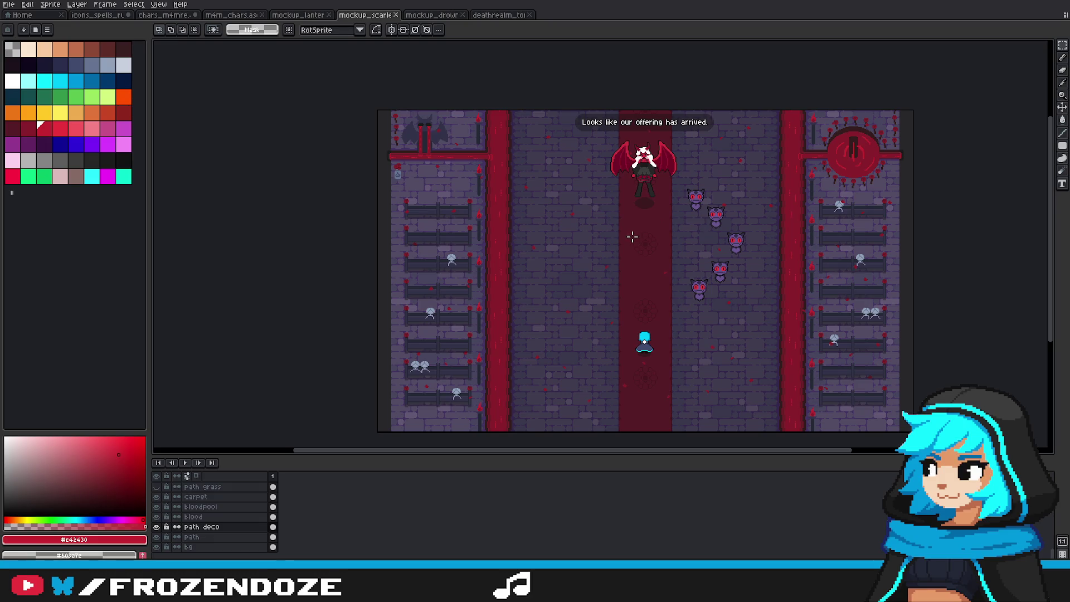
pyautogui.moveTo(651, 275); pyautogui.dragTo(649, 272)
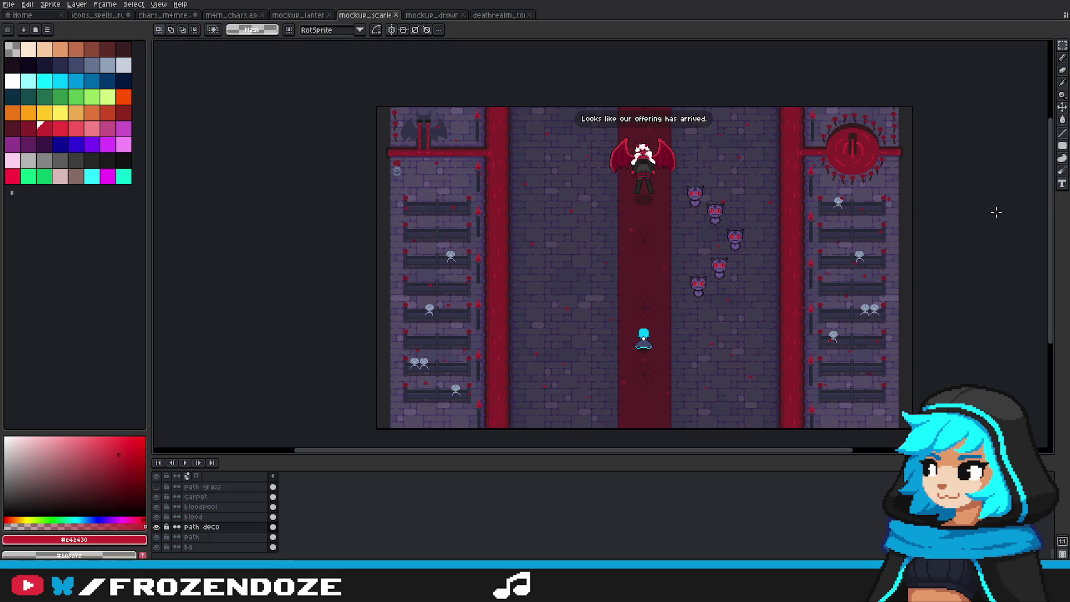
pyautogui.moveTo(747, 248); pyautogui.dragTo(753, 238)
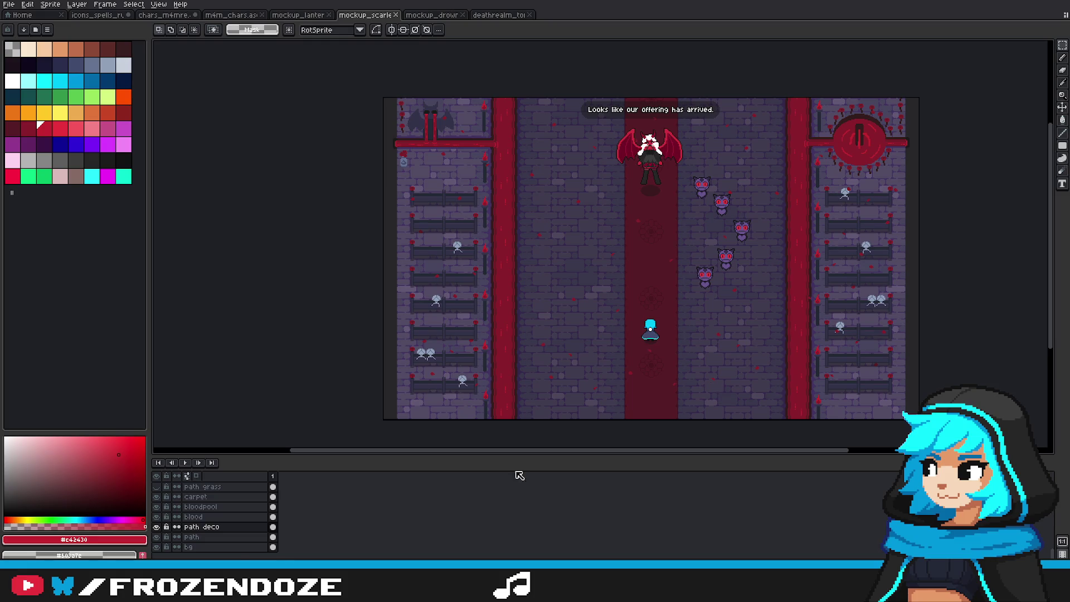
pyautogui.click(159, 527)
# Step: Toggle the path, bloodpool and carpet layers to inspect them, then make skeletons active
pyautogui.click(158, 527)
pyautogui.click(157, 517)
pyautogui.click(156, 517)
pyautogui.click(169, 538)
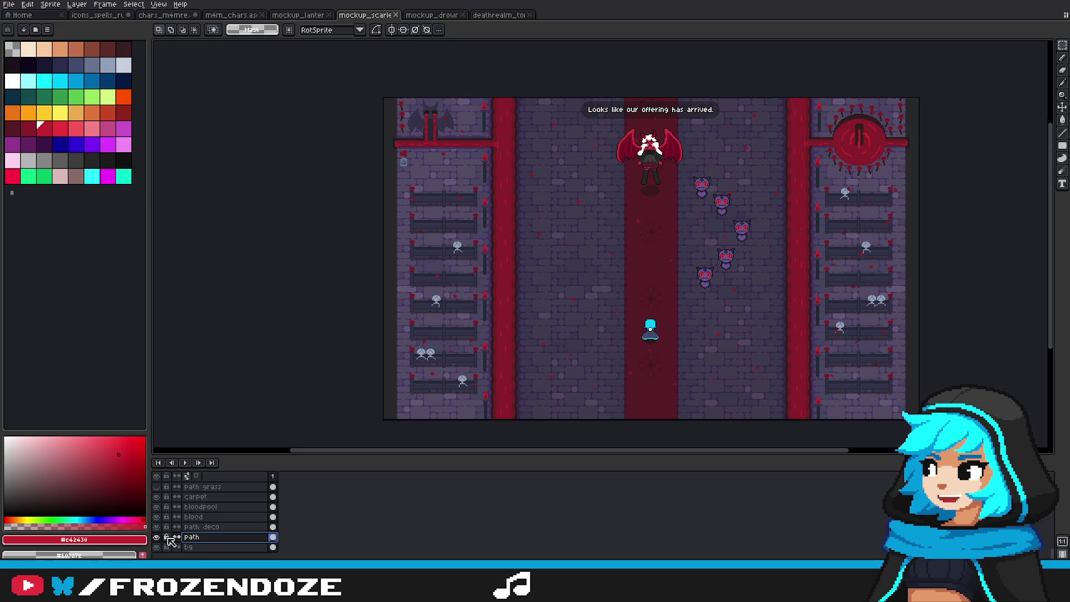
pyautogui.click(215, 508)
pyautogui.click(156, 506)
pyautogui.click(157, 507)
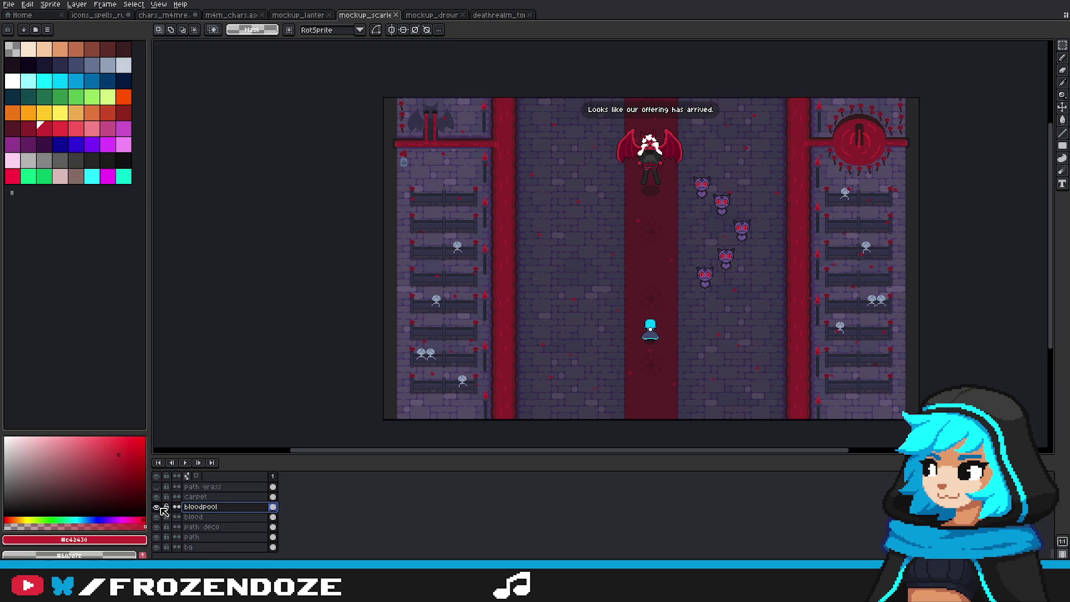
pyautogui.click(157, 496)
pyautogui.click(157, 497)
pyautogui.scroll(2, 223, 511)
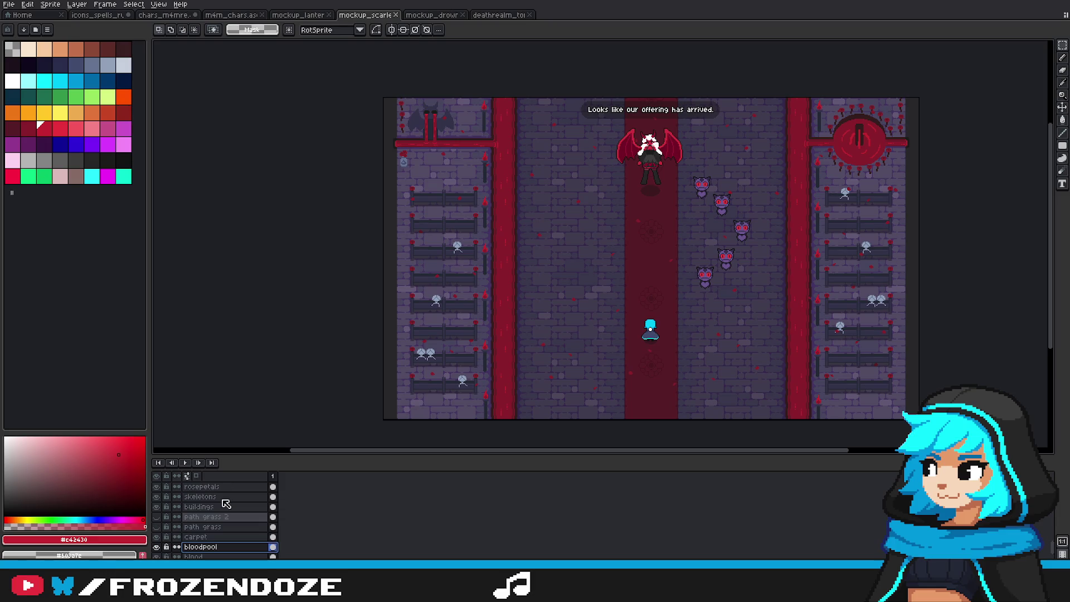
pyautogui.click(198, 507)
pyautogui.click(200, 496)
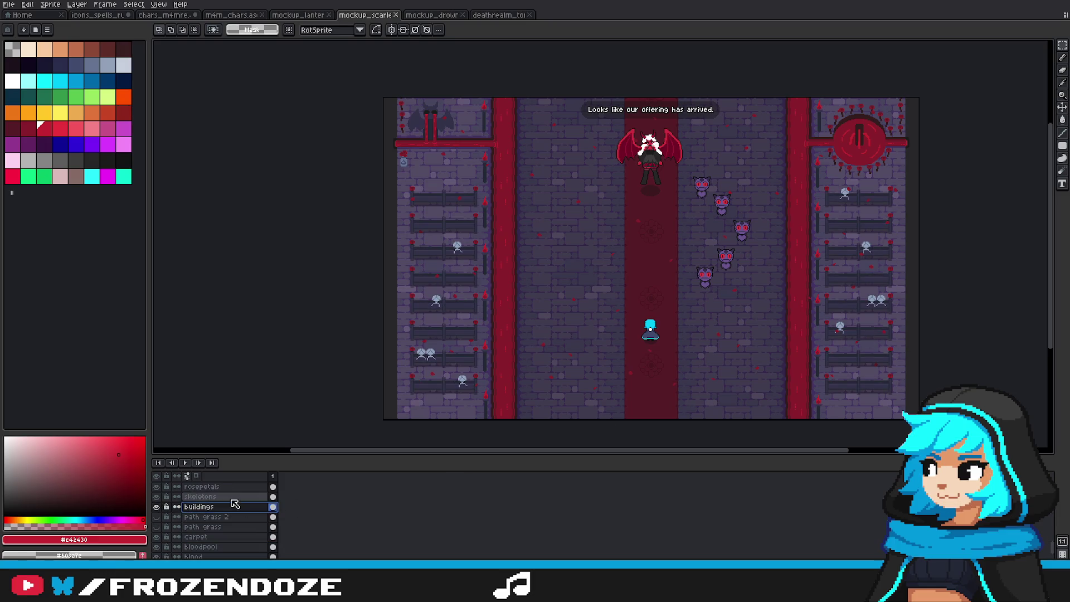
# Step: Seat skeleton copies on the middle pew and two on the bottom pew
pyautogui.scroll(4, 876, 346)
pyautogui.moveTo(710, 260)
pyautogui.mouseDown()
pyautogui.moveTo(742, 307)
pyautogui.moveTo(904, 390)
pyautogui.moveTo(880, 238)
pyautogui.moveTo(860, 213)
pyautogui.mouseUp()
pyautogui.scroll(-3, 903, 390)
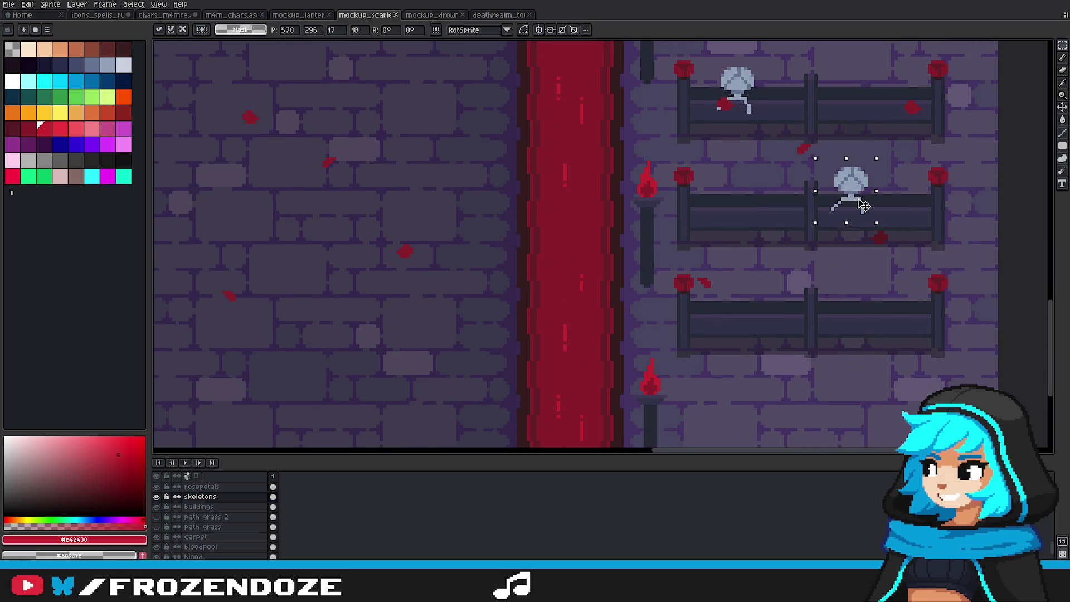
pyautogui.press('Return')
pyautogui.moveTo(752, 116); pyautogui.dragTo(868, 326)
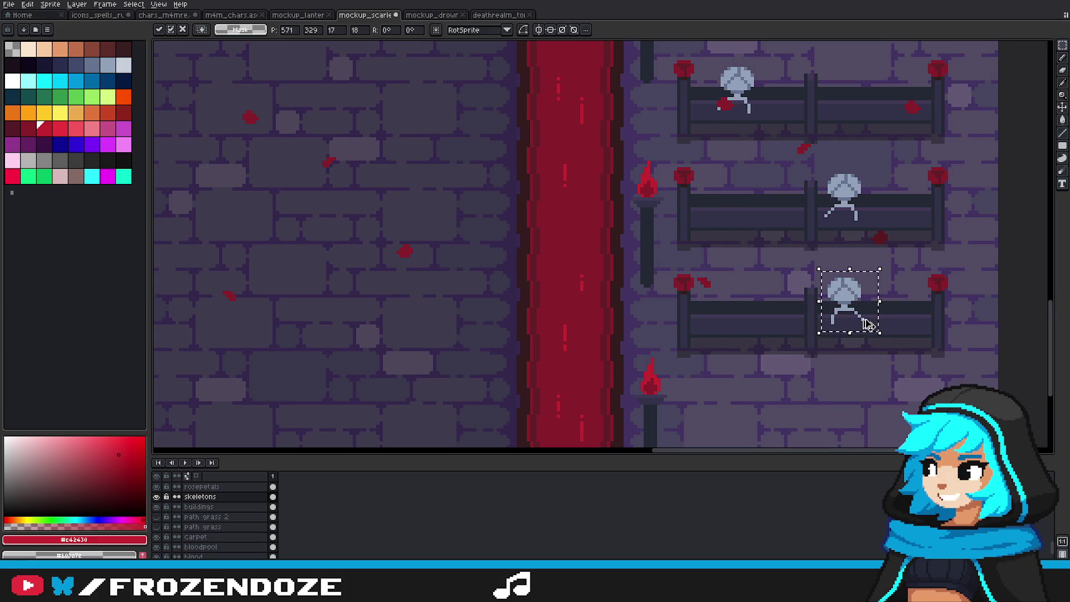
pyautogui.press('Return')
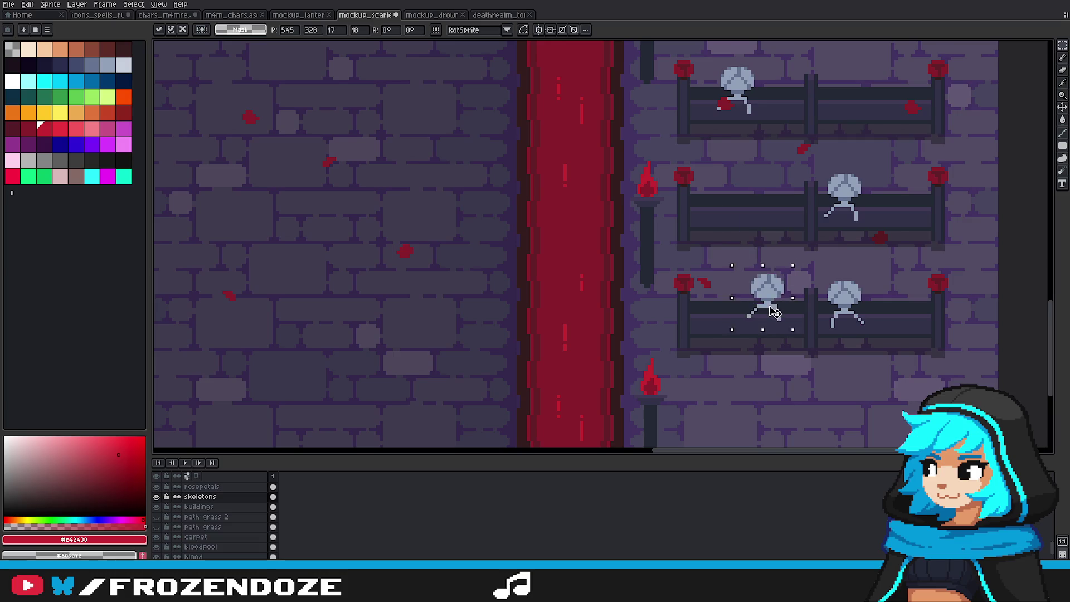
pyautogui.moveTo(745, 120); pyautogui.dragTo(757, 296)
pyautogui.press('Return')
# Step: Paste another skeleton onto the upper left pew and commit it
pyautogui.scroll(-3, 863, 297)
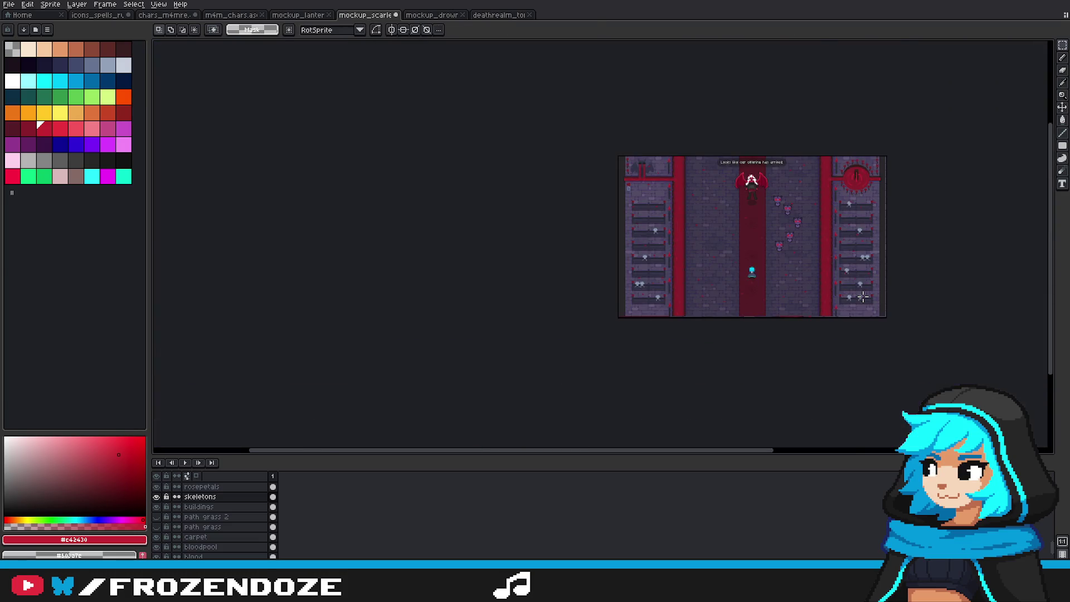
pyautogui.scroll(1, 863, 297)
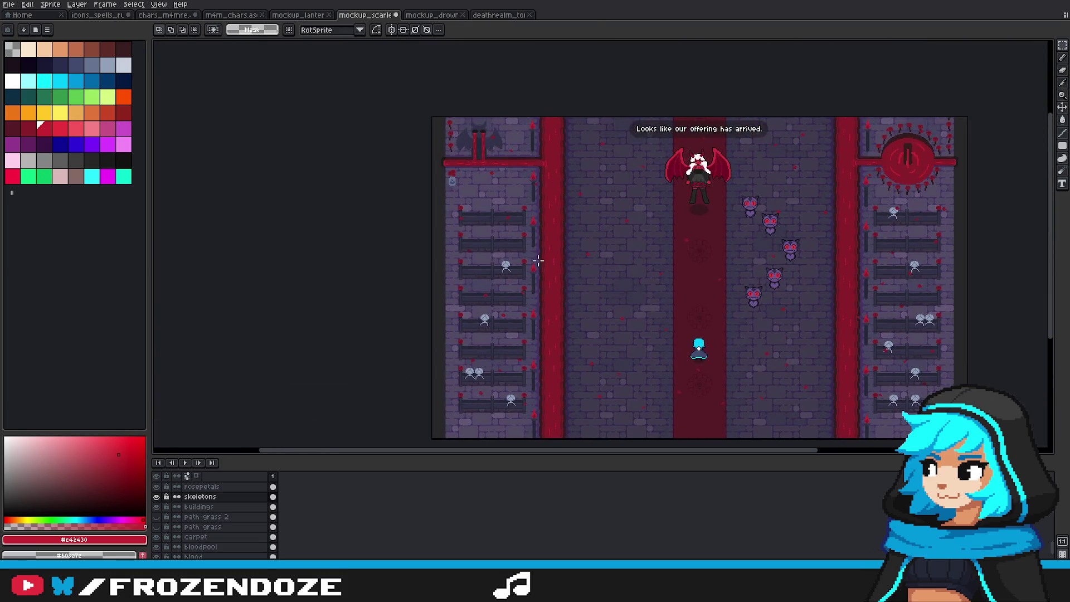
pyautogui.scroll(3, 491, 223)
pyautogui.hotkey('ctrl', 'v')
pyautogui.moveTo(612, 257); pyautogui.dragTo(469, 210)
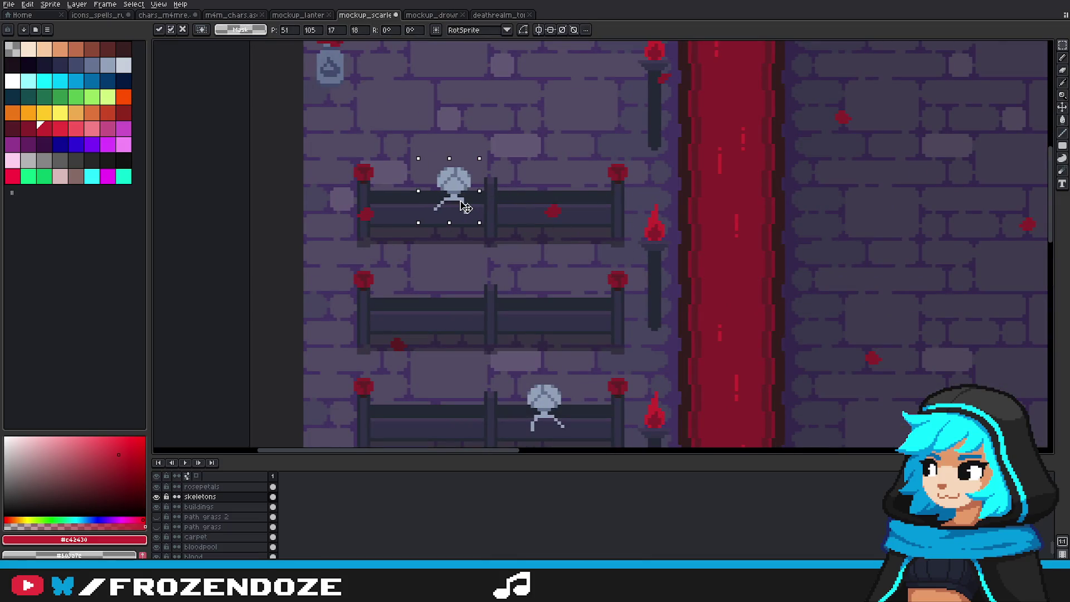
pyautogui.press('Return')
pyautogui.scroll(-4, 652, 239)
pyautogui.scroll(1, 652, 238)
pyautogui.hscroll(3, 656, 244)
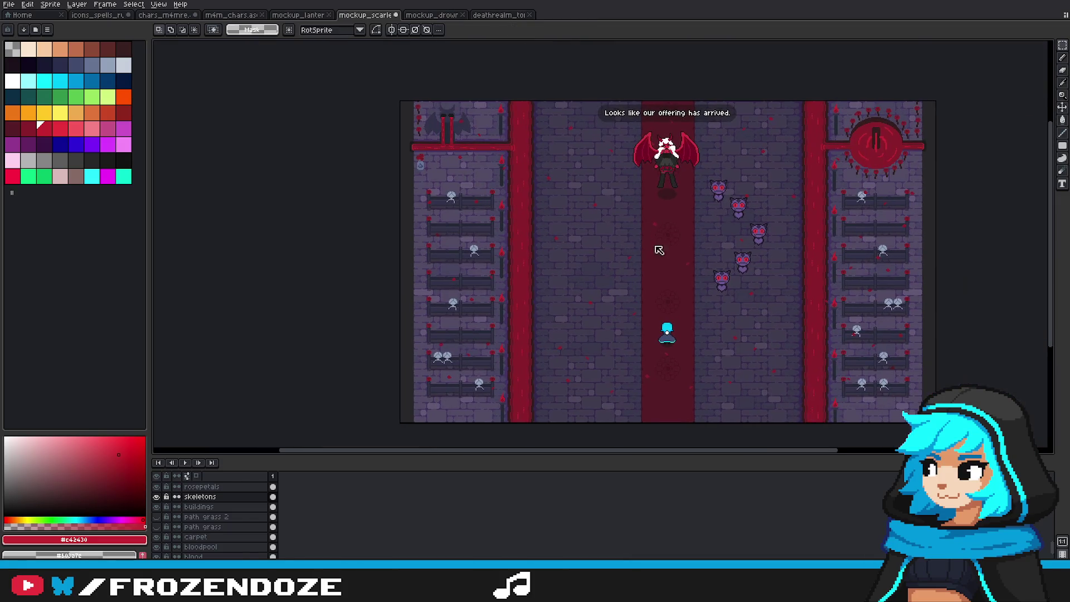
pyautogui.moveTo(755, 337); pyautogui.dragTo(779, 311)
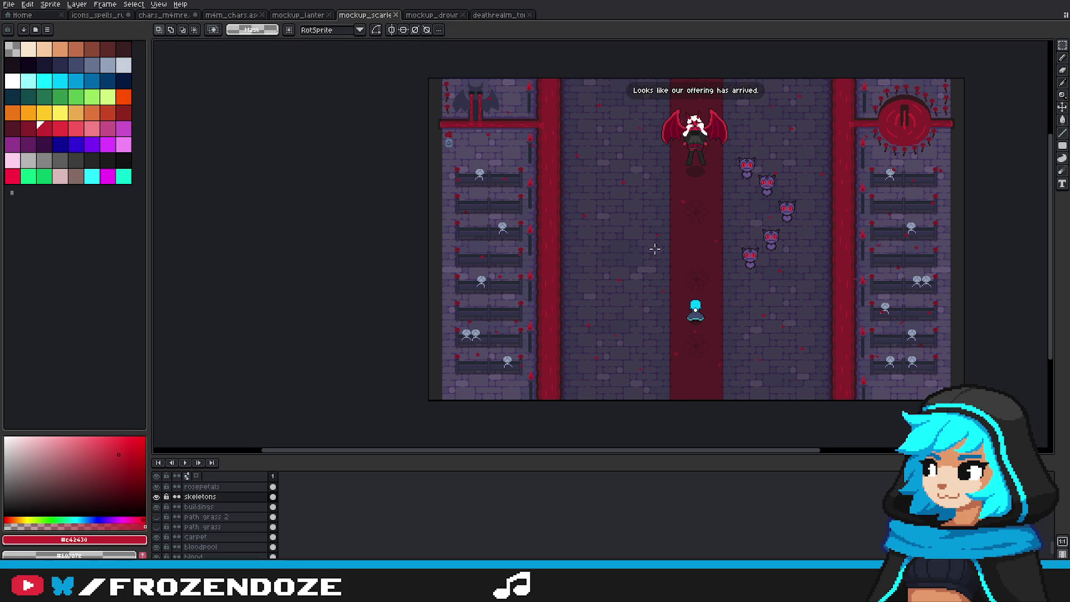
pyautogui.hscroll(2, 657, 248)
pyautogui.hscroll(1, 710, 291)
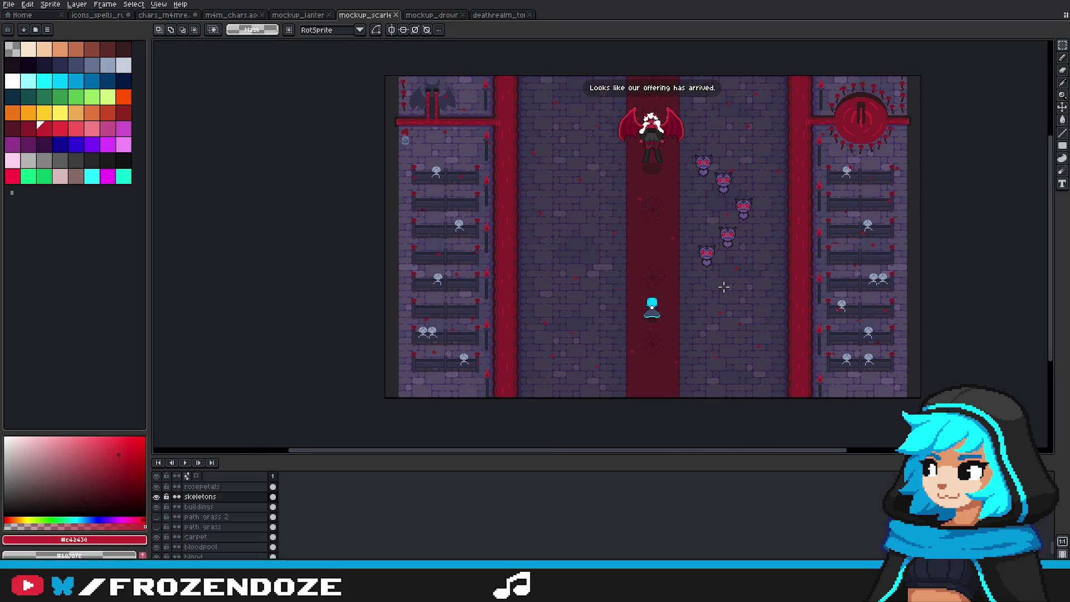
pyautogui.hscroll(1, 713, 282)
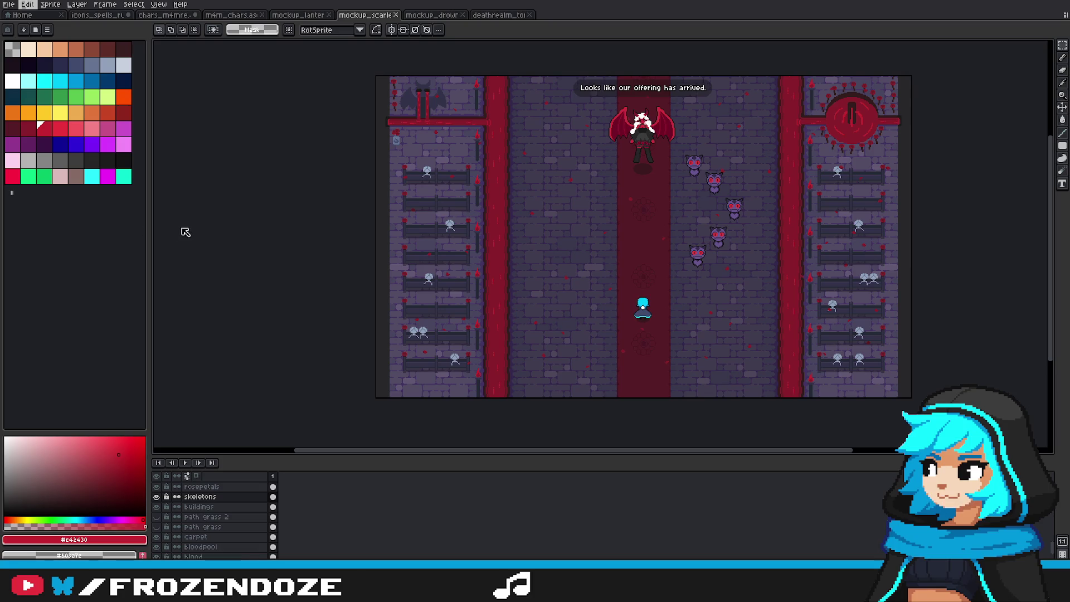
pyautogui.press('h')
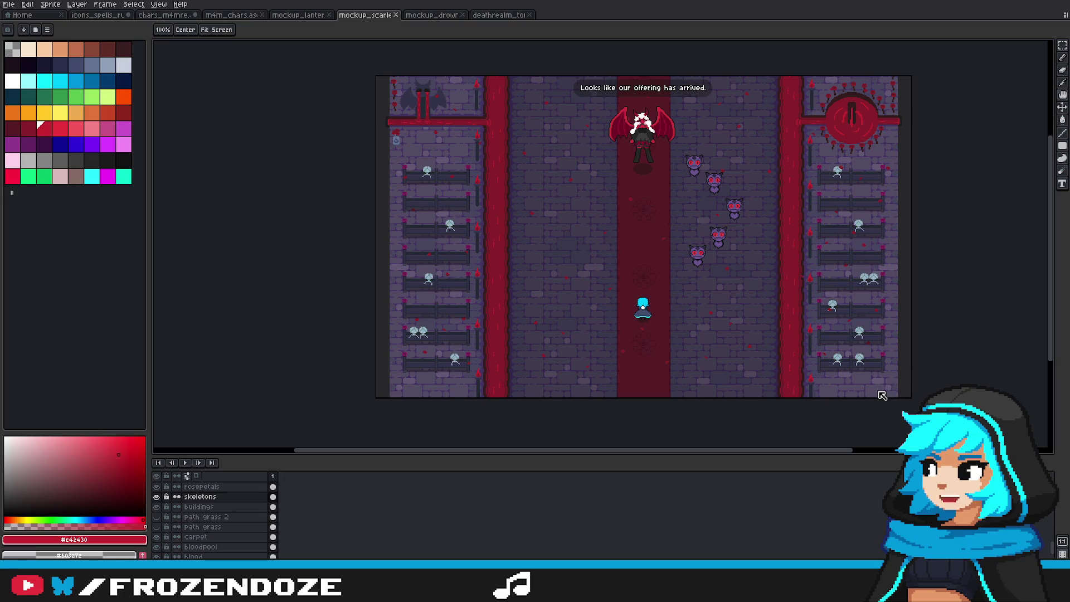
pyautogui.press('m')
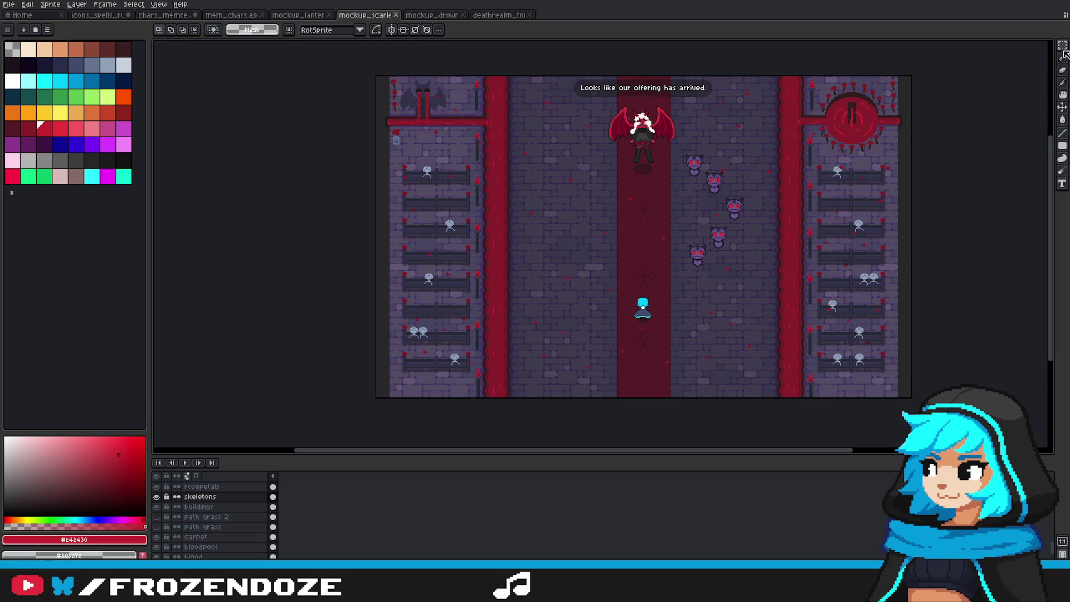
# Step: Select both pew columns, shift the seated skeletons' hue to pink, and deselect
pyautogui.moveTo(463, 373); pyautogui.dragTo(406, 160)
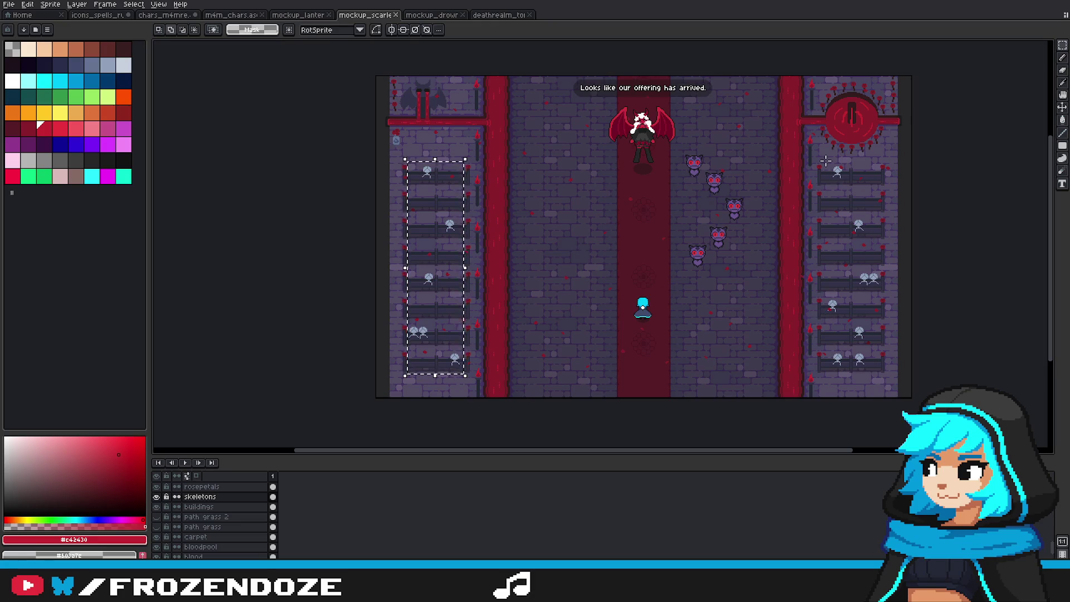
pyautogui.moveTo(825, 161); pyautogui.dragTo(879, 387)
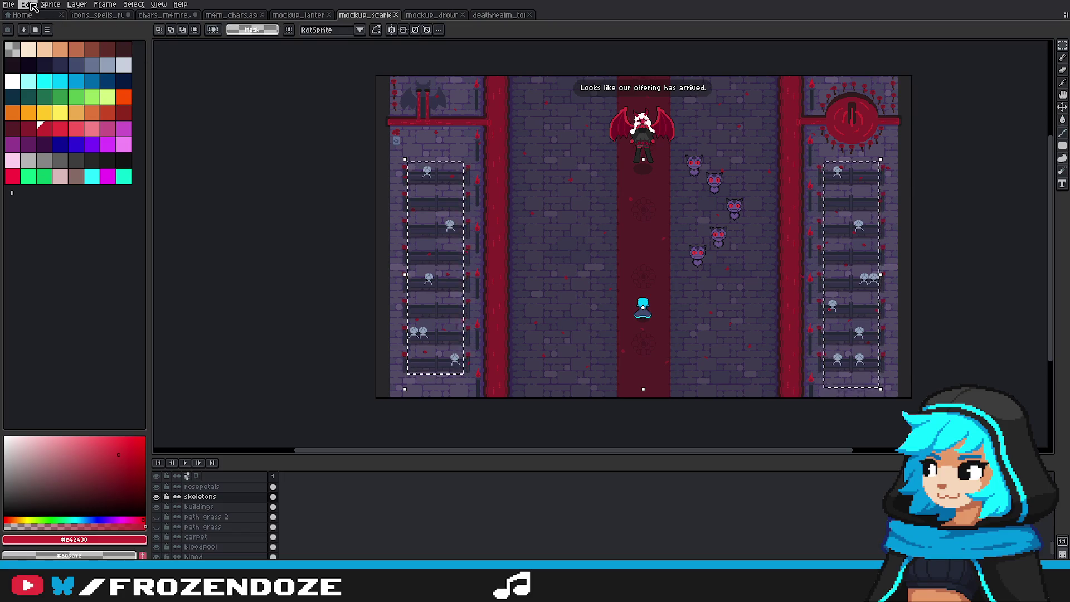
pyautogui.press('h')
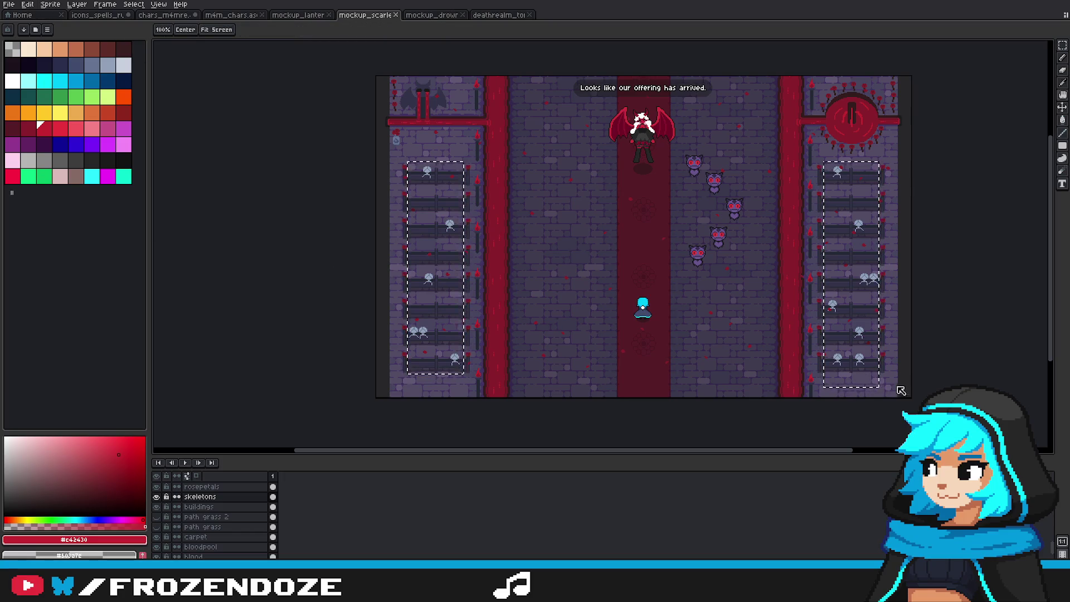
pyautogui.hotkey('ctrl', 'z')
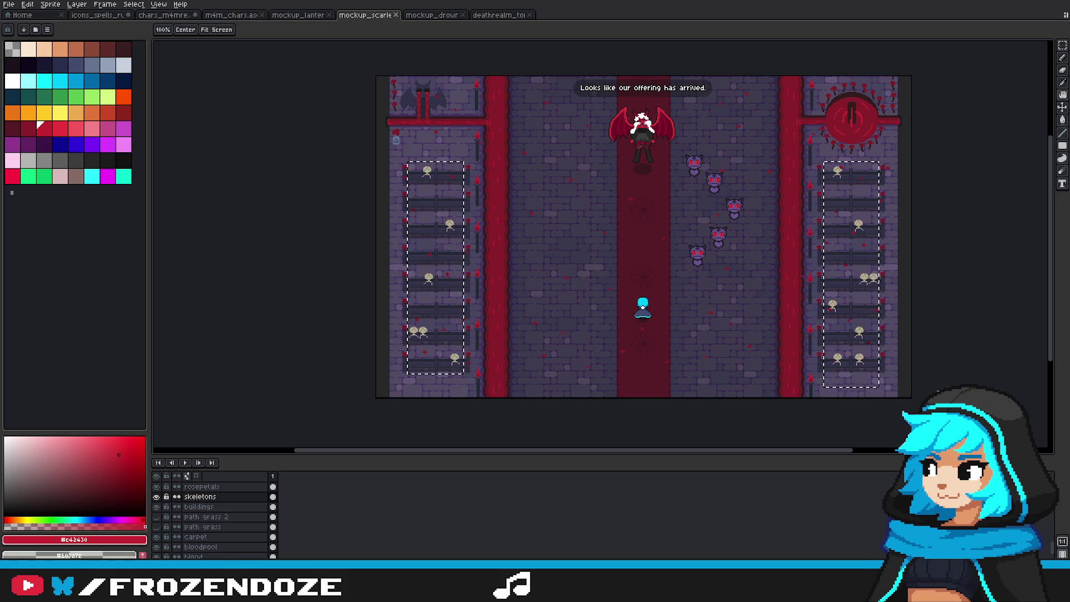
pyautogui.hotkey('ctrl', 'y')
pyautogui.hotkey('ctrl', 'y')
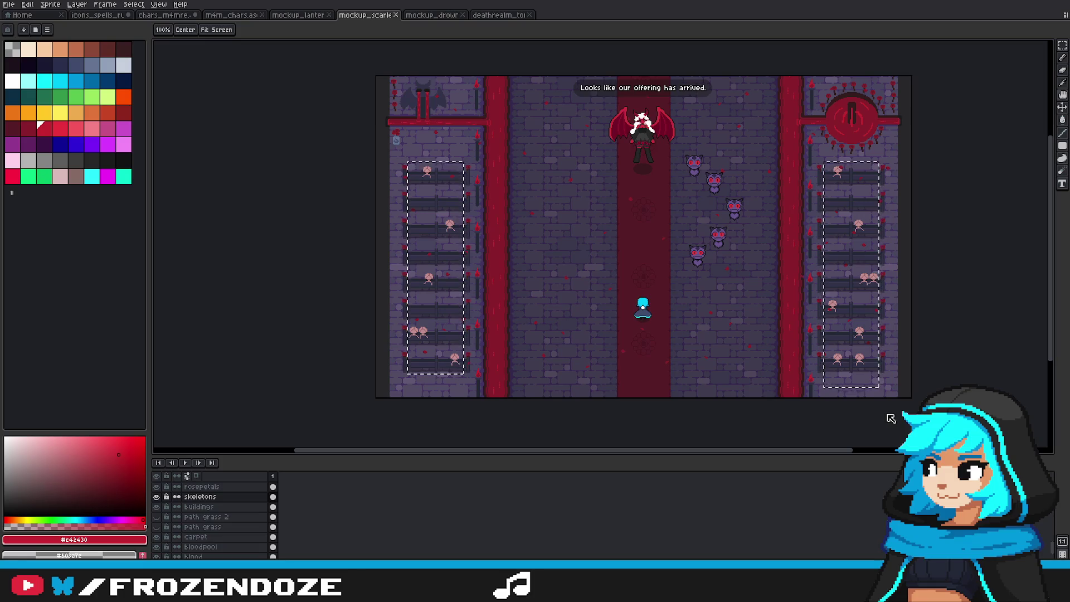
pyautogui.press('m')
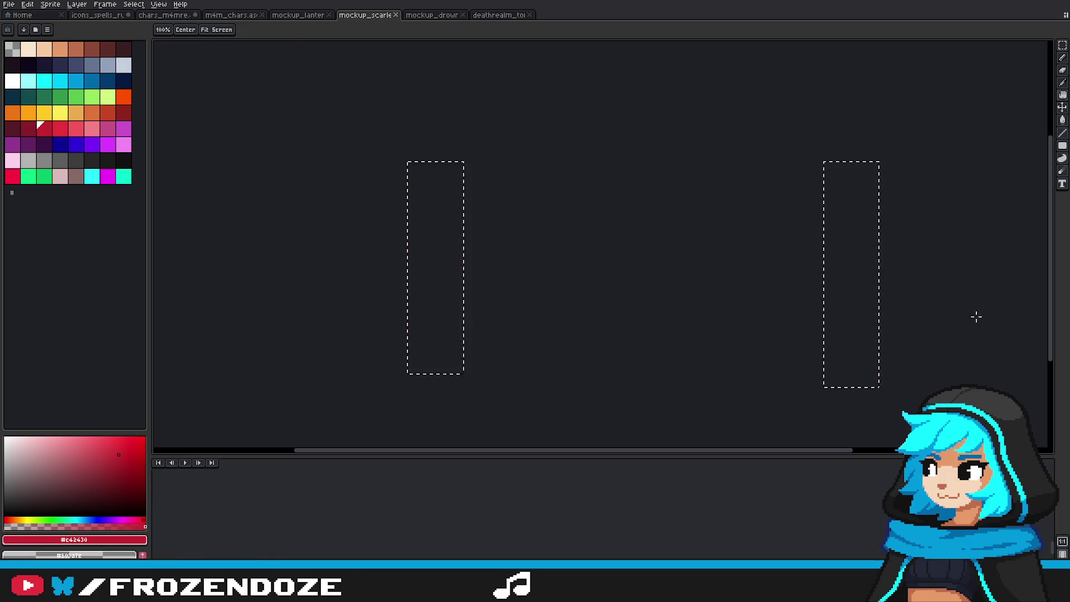
pyautogui.hotkey('ctrl', 'd')
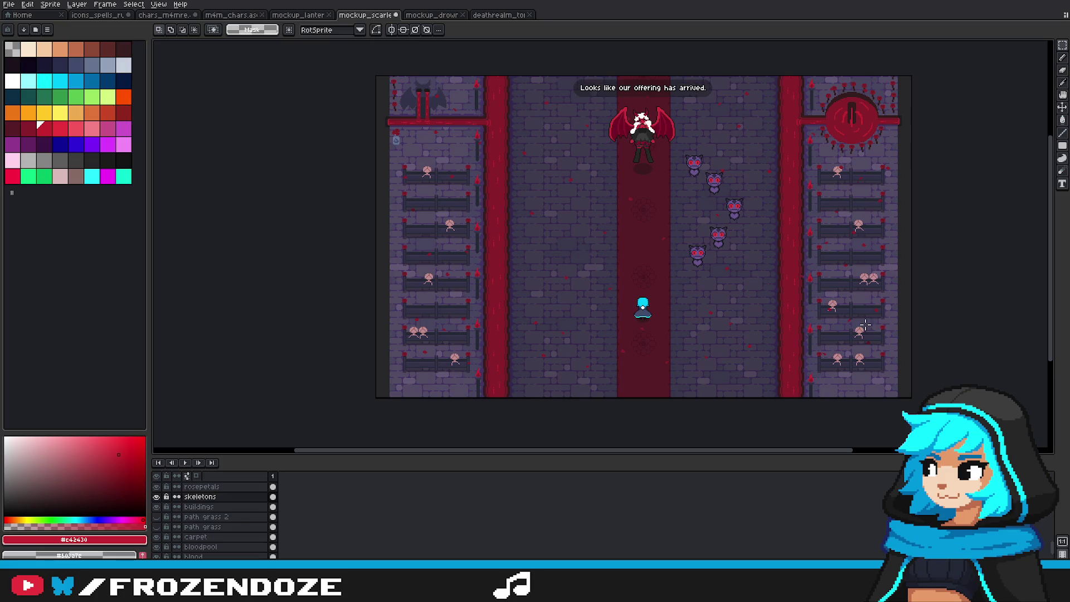
pyautogui.scroll(1, 467, 345)
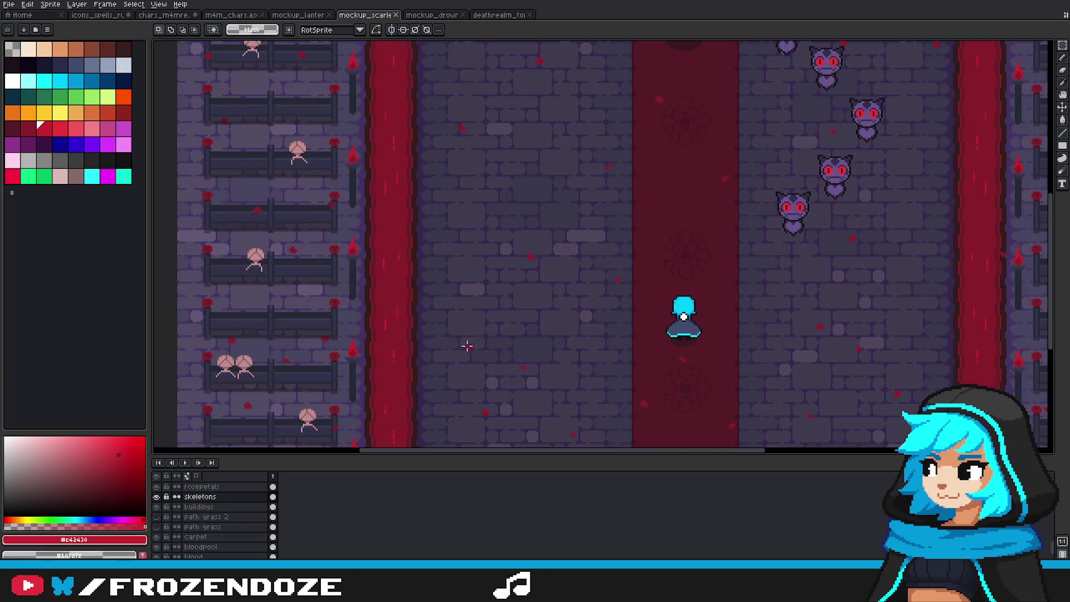
pyautogui.scroll(-2, 310, 359)
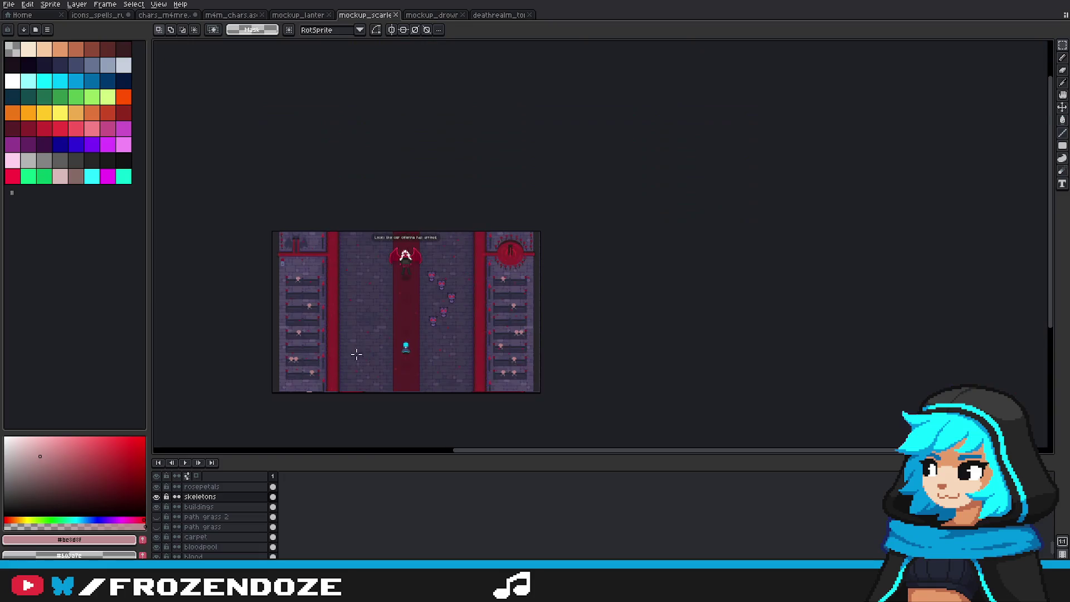
pyautogui.scroll(1, 497, 324)
pyautogui.moveTo(497, 325); pyautogui.dragTo(628, 344)
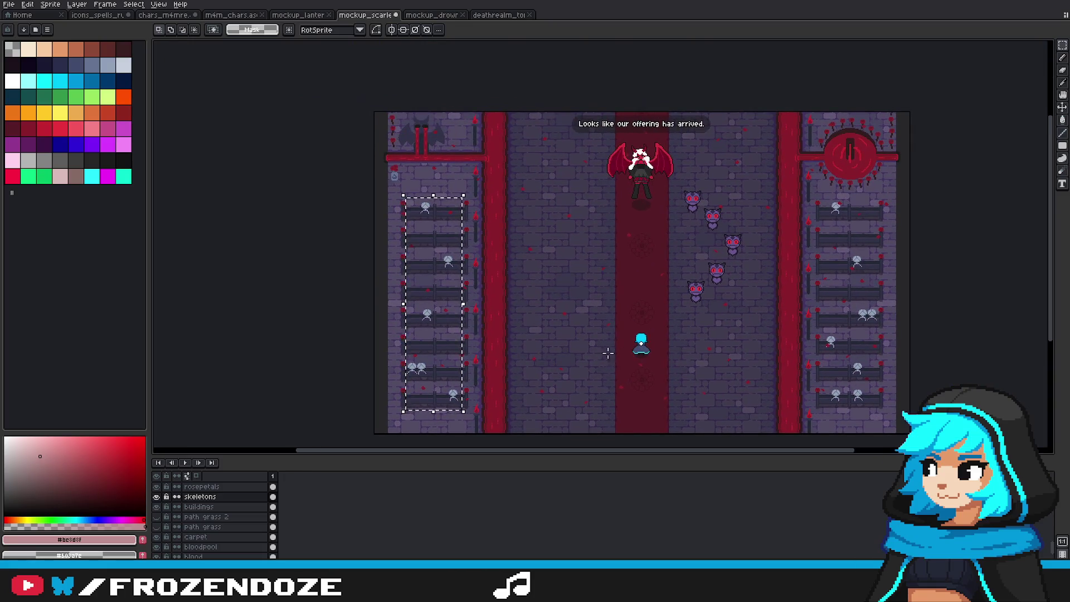
pyautogui.hotkey('ctrl', 'z')
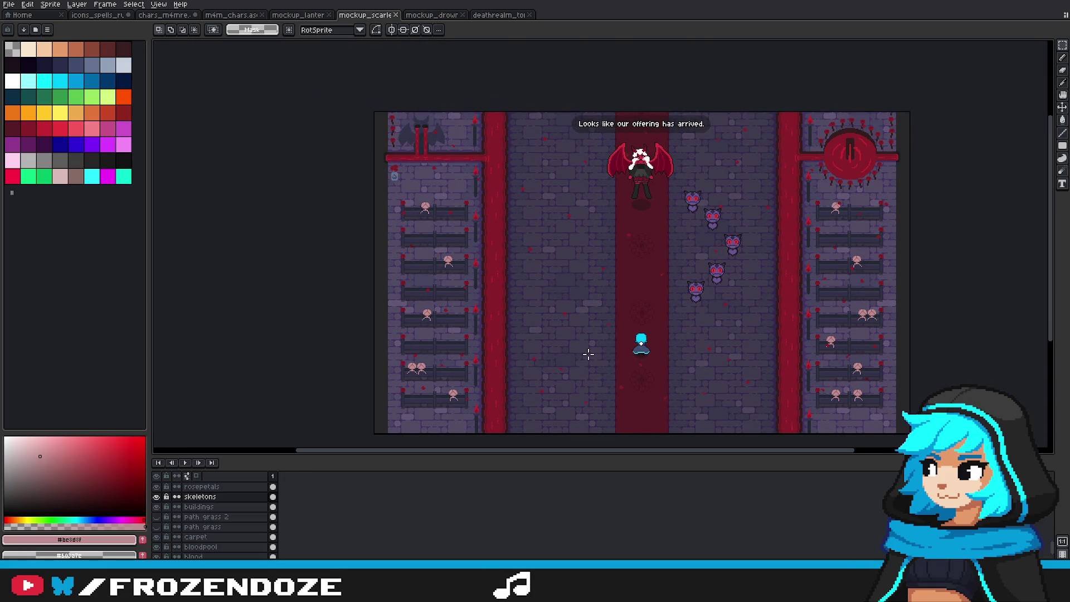
pyautogui.scroll(2, 585, 402)
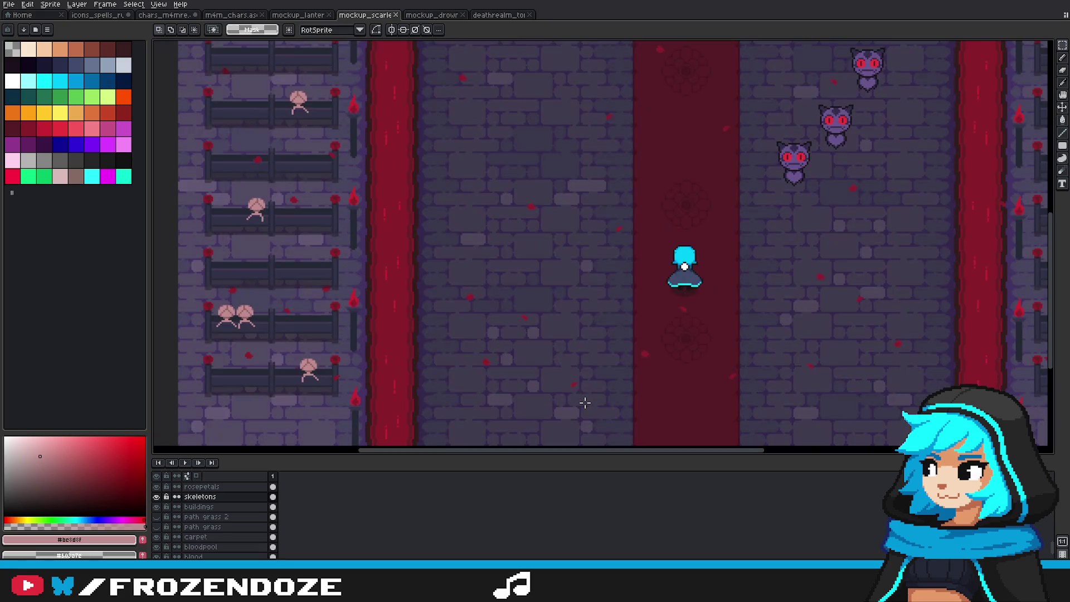
pyautogui.scroll(-2, 585, 403)
pyautogui.moveTo(639, 379); pyautogui.dragTo(586, 381)
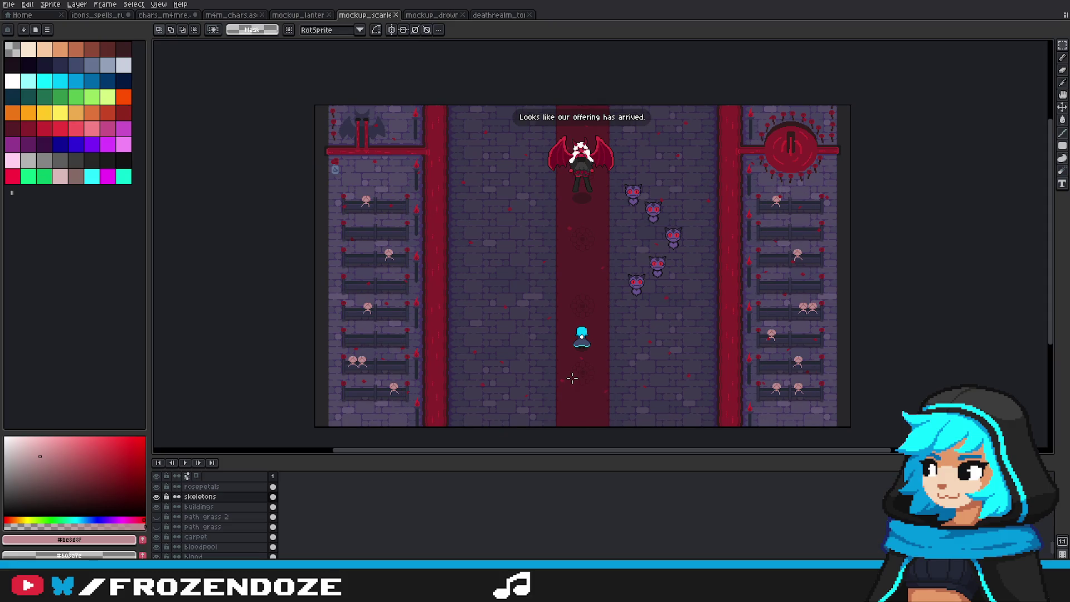
pyautogui.hotkey('ctrl', 'y')
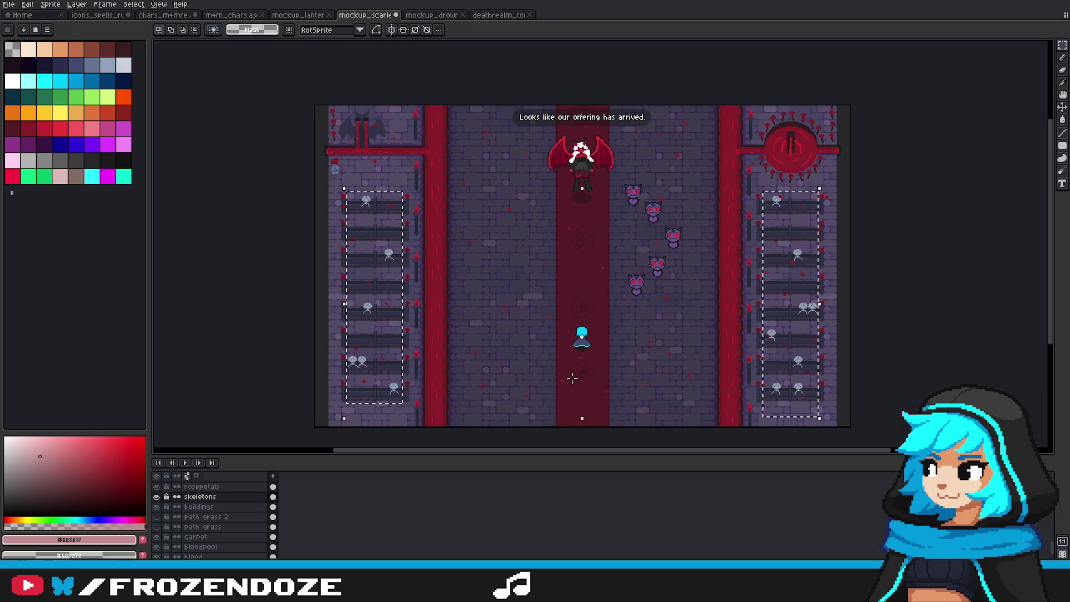
pyautogui.hotkey('ctrl', 'z')
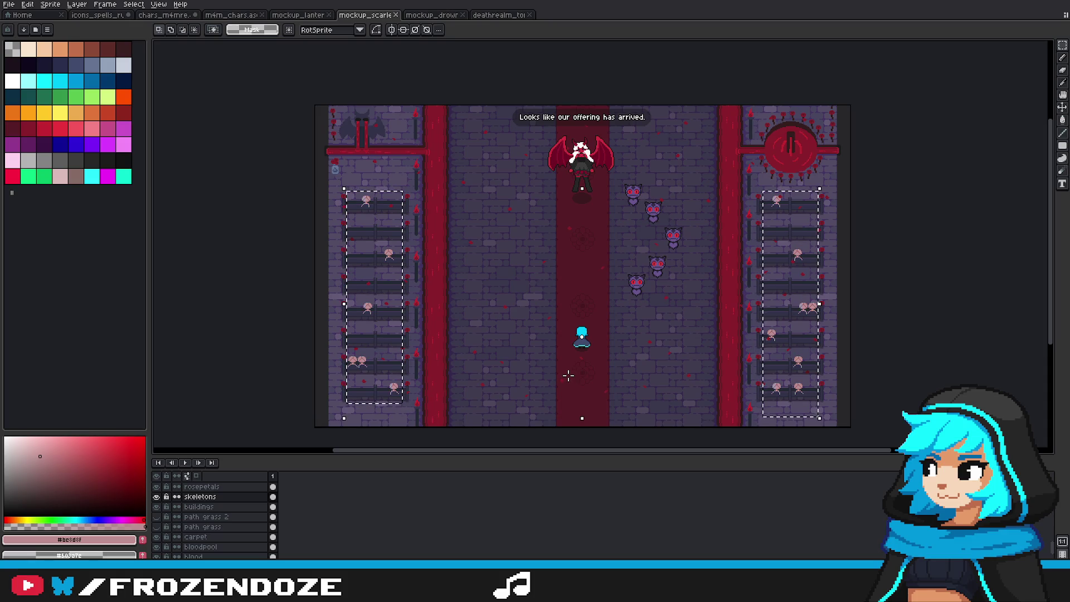
pyautogui.hotkey('ctrl', 'y')
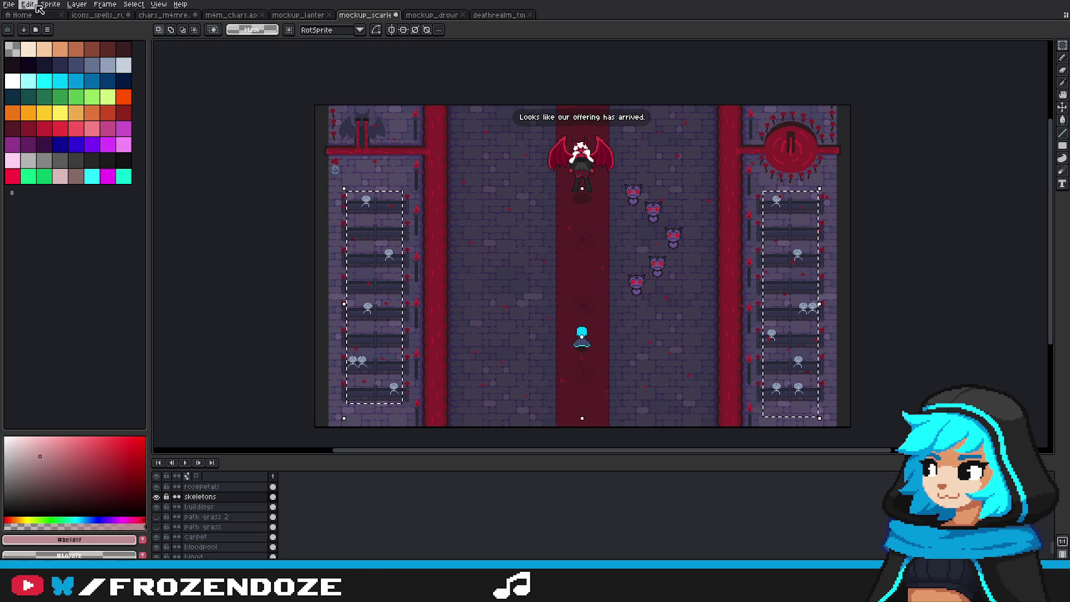
pyautogui.press('h')
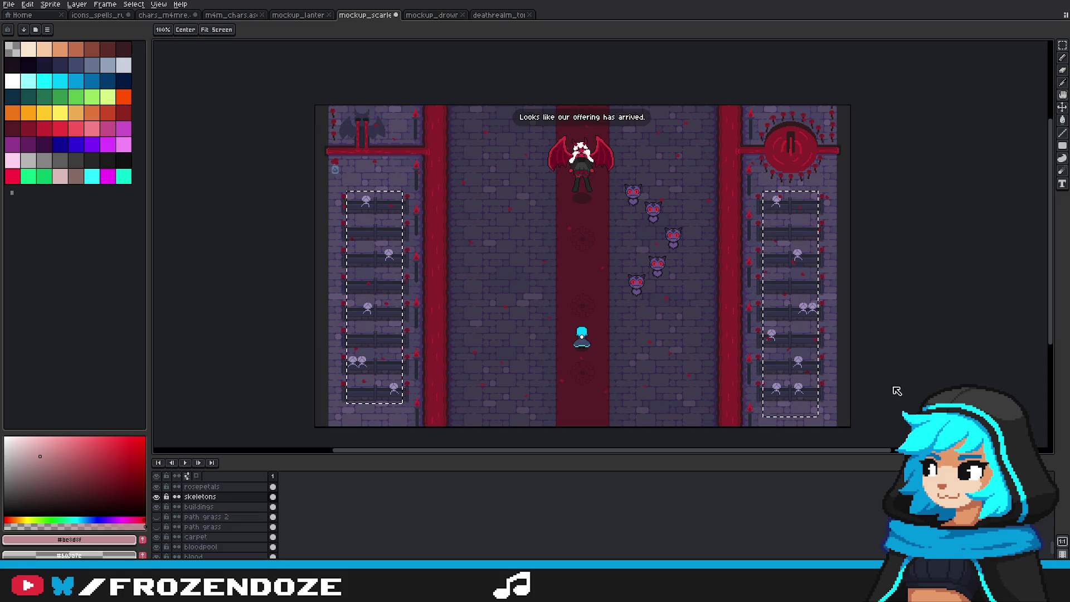
pyautogui.hotkey('ctrl', 'z')
pyautogui.press('m')
pyautogui.scroll(1, 705, 375)
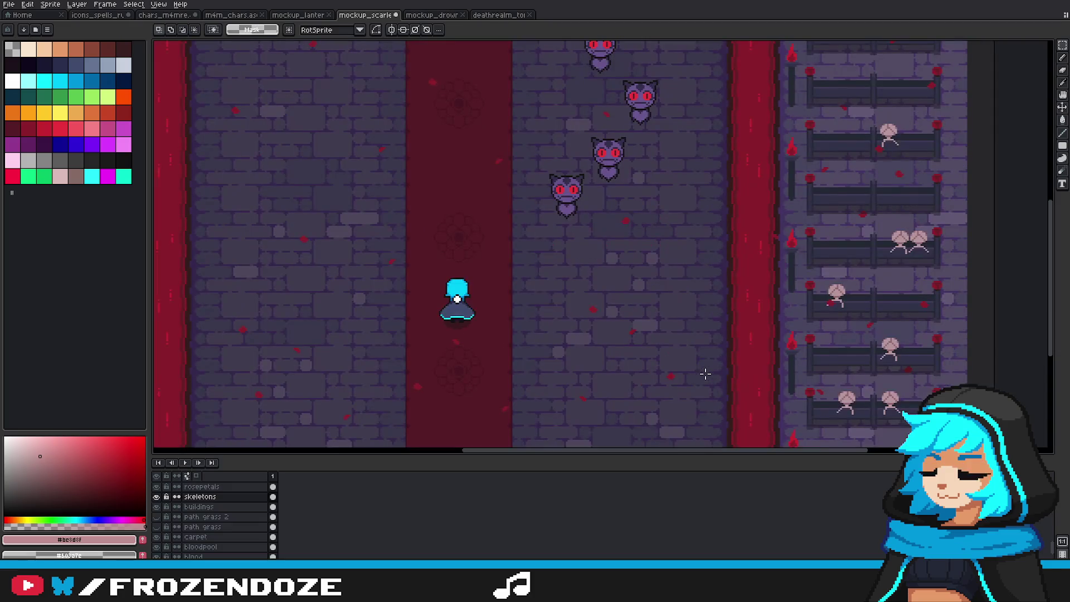
pyautogui.hotkey('ctrl', 'd')
pyautogui.scroll(-1, 705, 375)
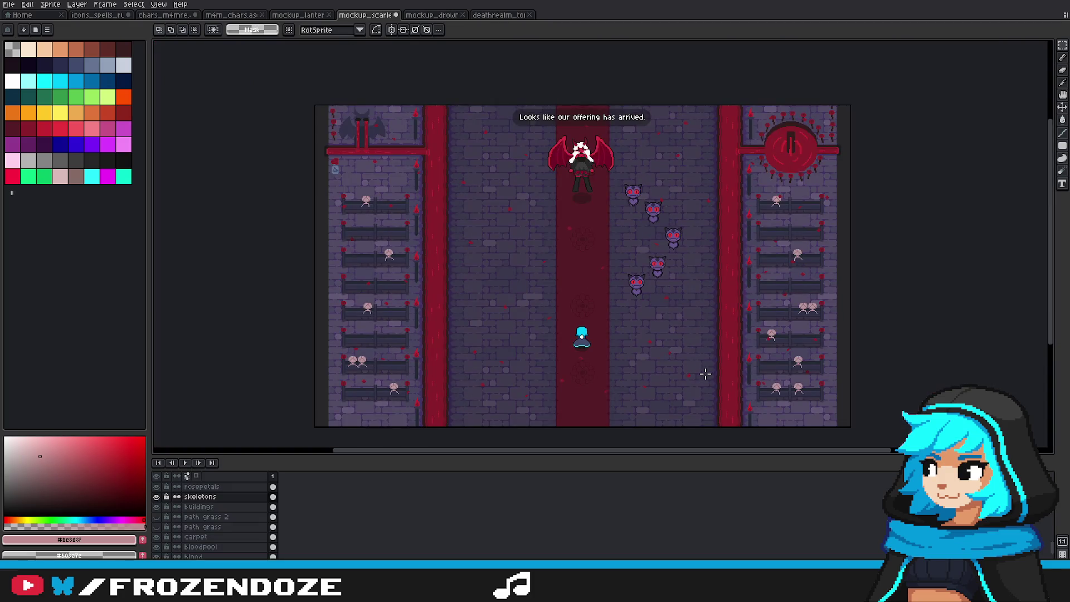
pyautogui.hotkey('ctrl', 'd')
pyautogui.hotkey('ctrl', 'shift', 'd')
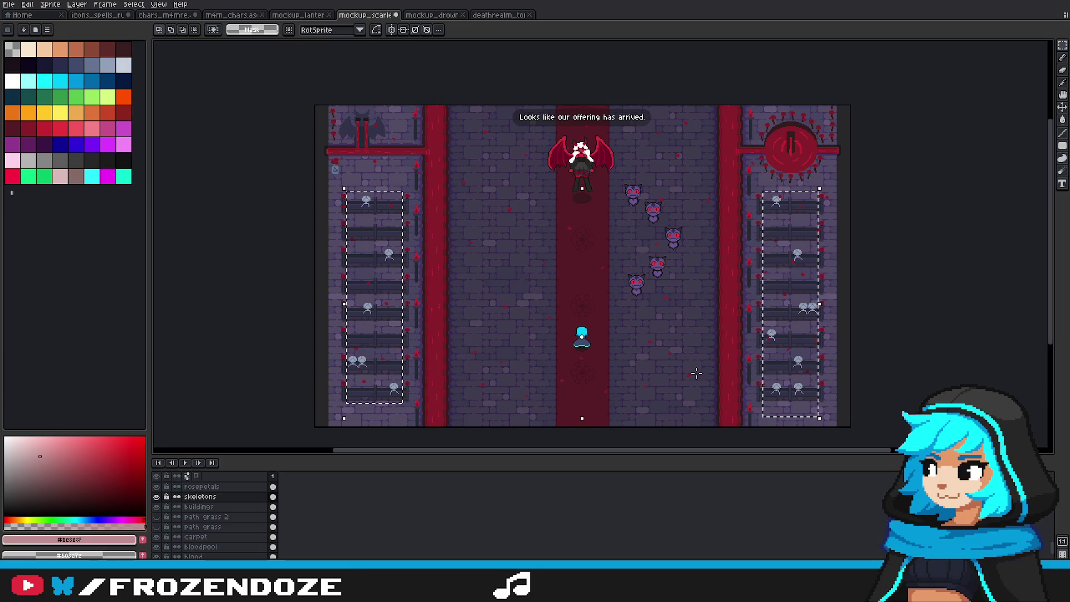
pyautogui.hotkey('ctrl', 'd')
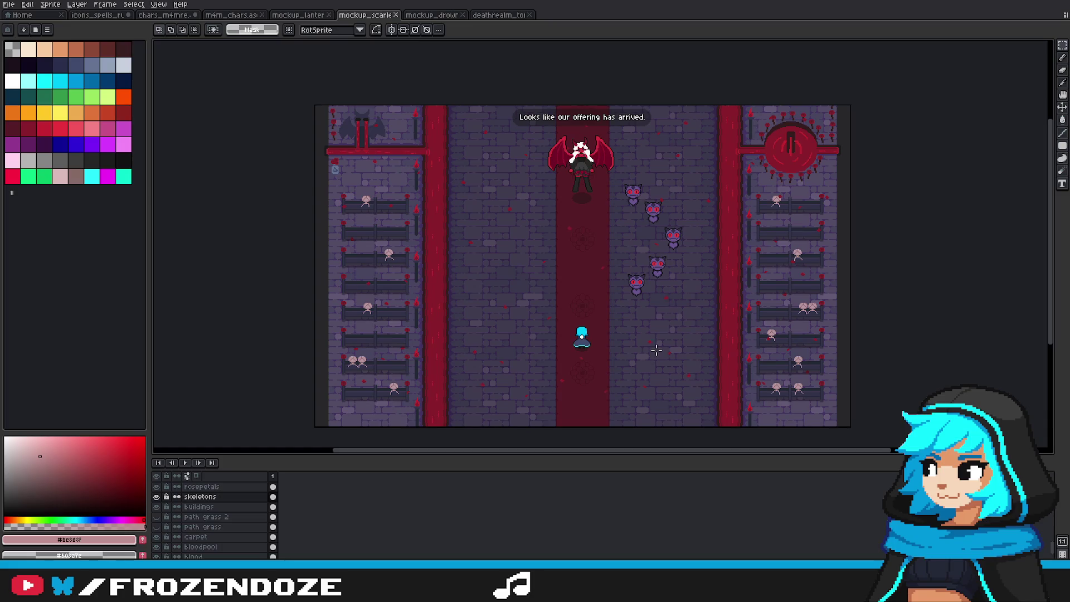
pyautogui.scroll(2, 744, 355)
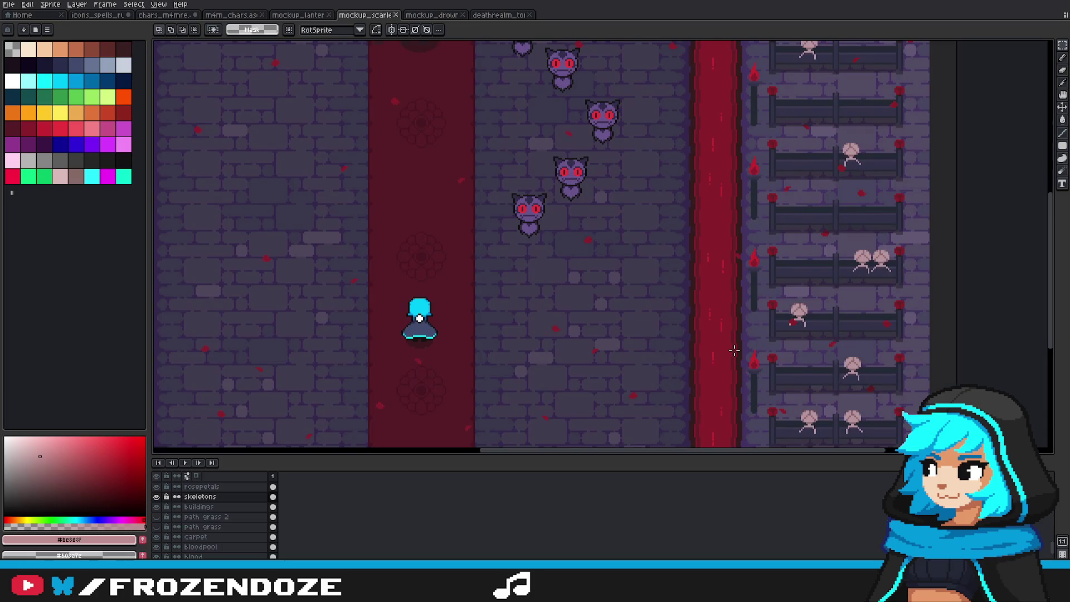
pyautogui.scroll(-2, 735, 350)
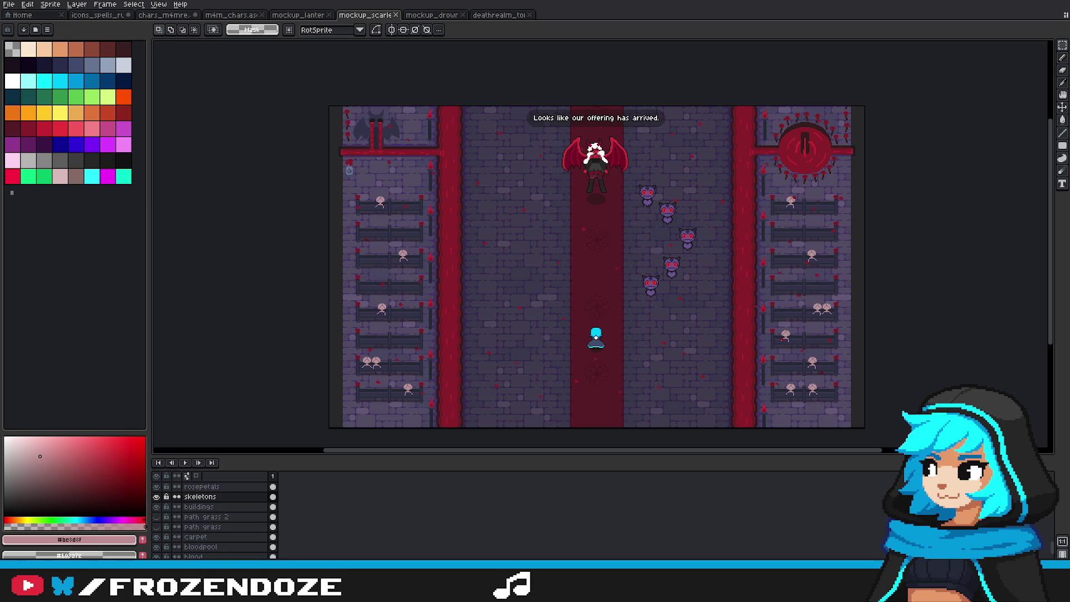
pyautogui.scroll(3, 349, 175)
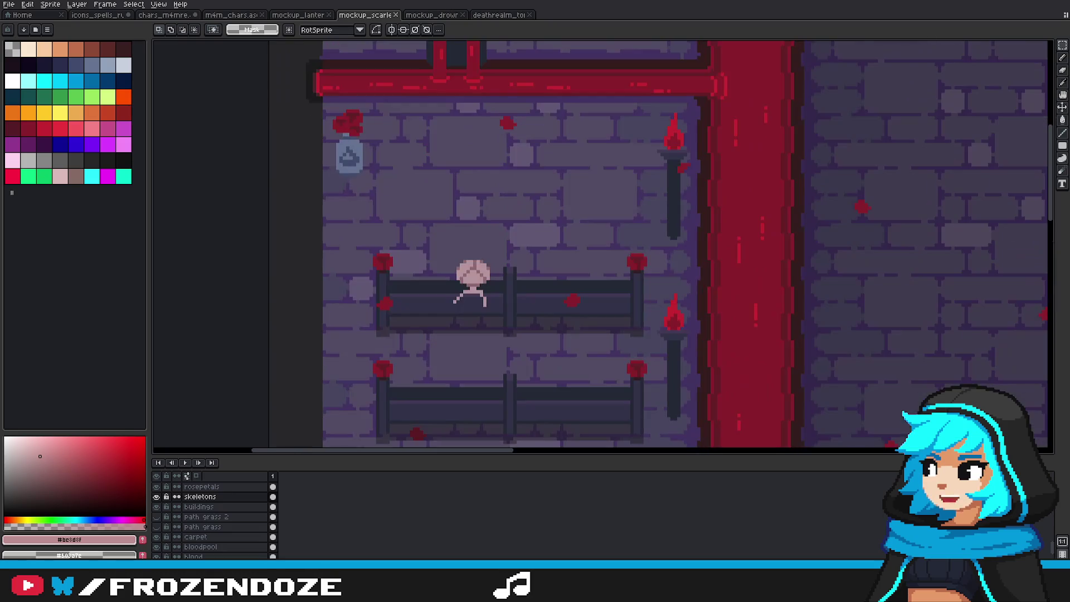
# Step: Eyedrop the skeletons' pale pink and magic-wand the lantern with Contiguous off on the path deco layer
pyautogui.moveTo(330, 181); pyautogui.dragTo(382, 111)
pyautogui.scroll(1, 373, 166)
pyautogui.click(496, 288)
pyautogui.press('w')
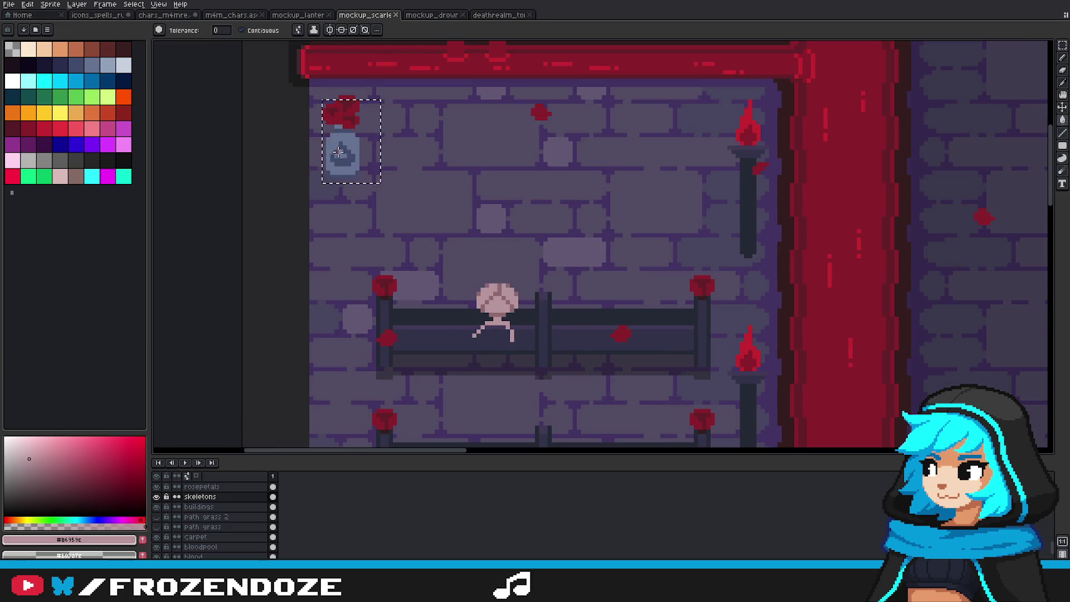
pyautogui.click(262, 31)
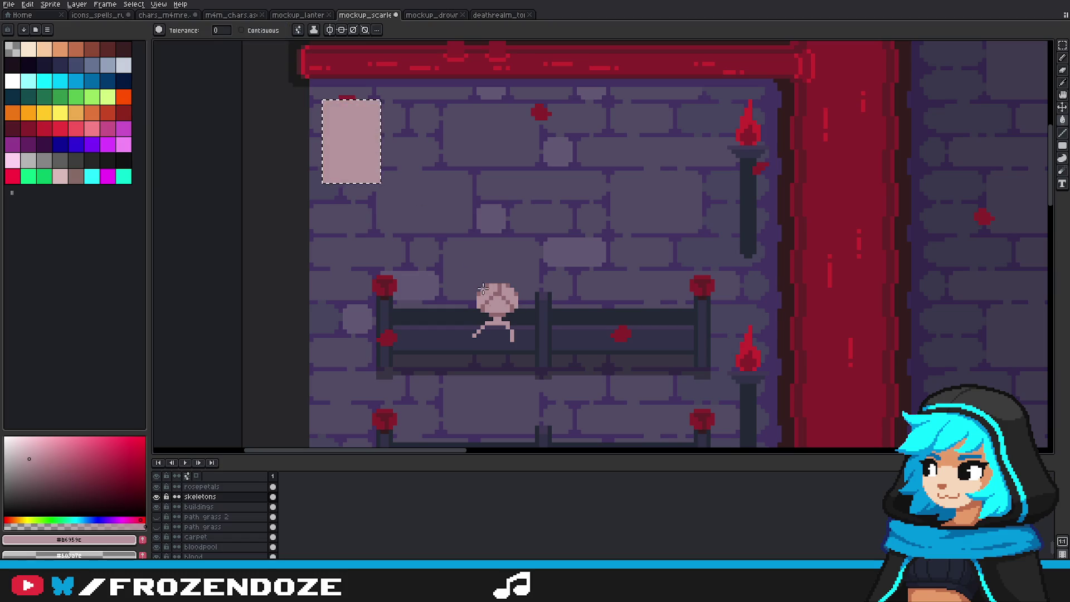
pyautogui.scroll(2, 231, 515)
pyautogui.scroll(-3, 231, 515)
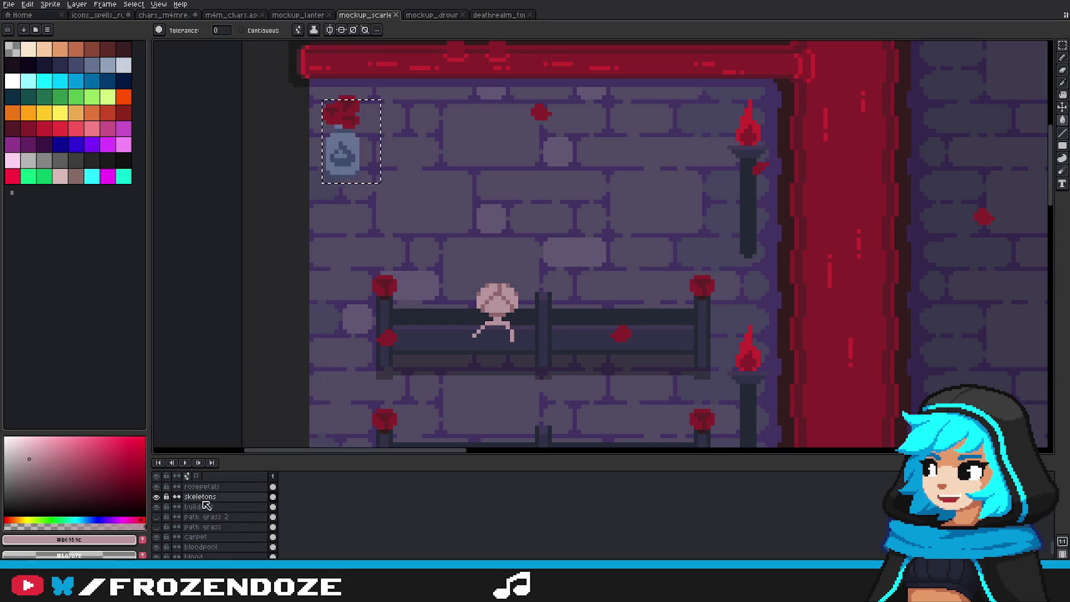
pyautogui.scroll(-1, 184, 521)
pyautogui.scroll(-1, 212, 533)
pyautogui.scroll(-1, 226, 540)
pyautogui.click(217, 543)
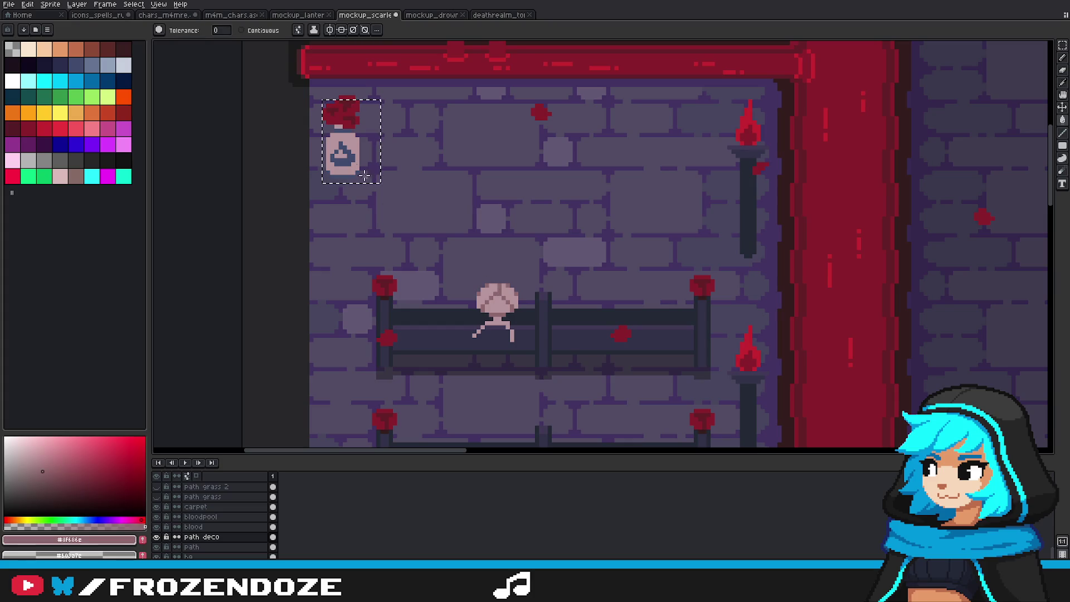
pyautogui.scroll(-3, 421, 208)
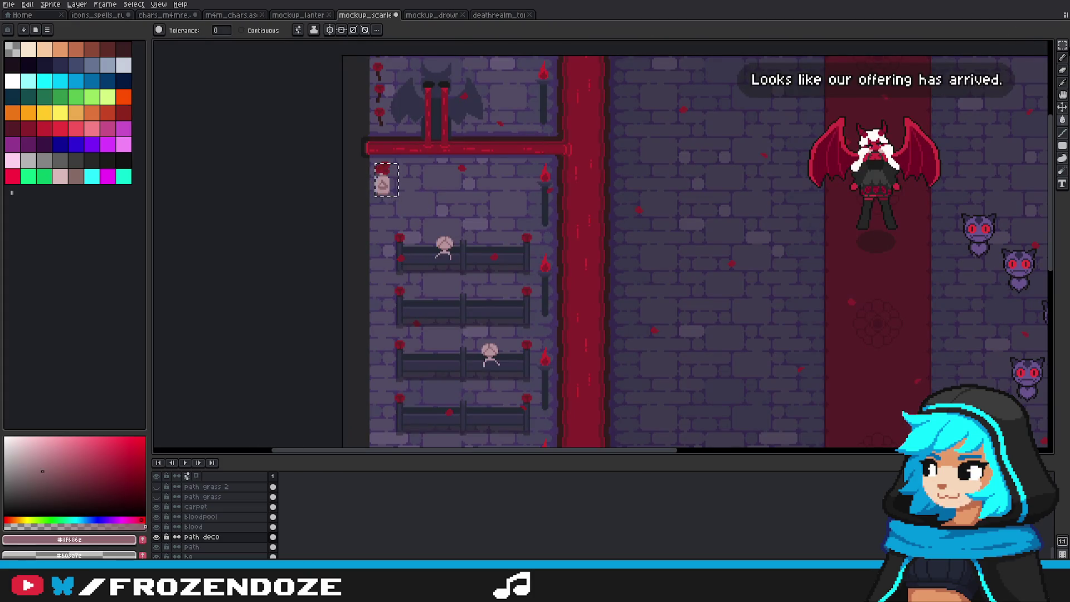
# Step: Copy the recoloured lantern and place it along the left wall below the pipe
pyautogui.click(384, 180)
pyautogui.scroll(-3, 565, 222)
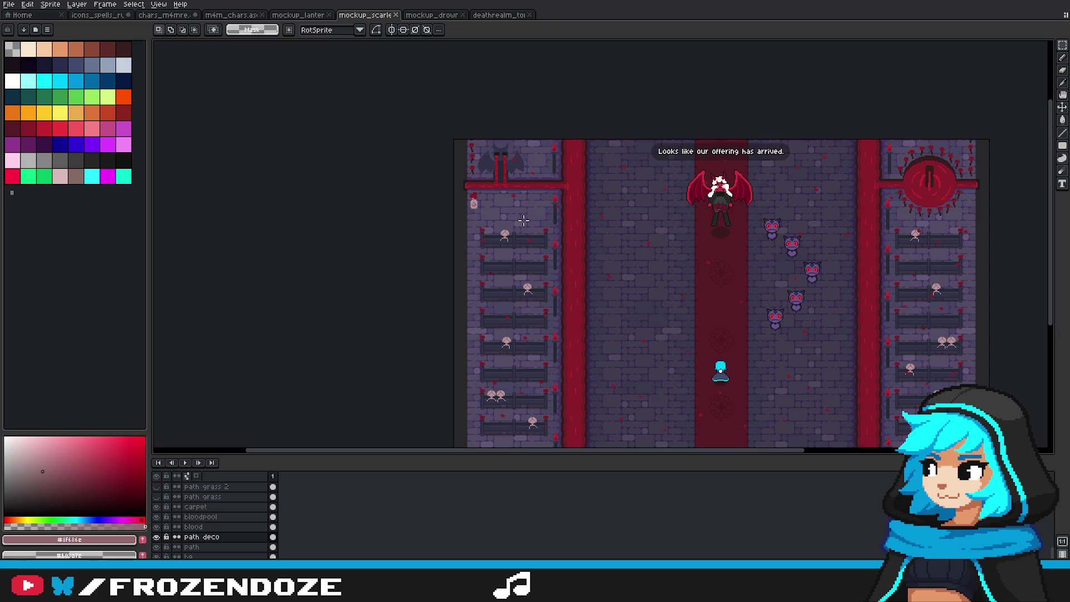
pyautogui.scroll(4, 488, 204)
pyautogui.moveTo(426, 156)
pyautogui.mouseDown()
pyautogui.moveTo(475, 235)
pyautogui.moveTo(595, 151)
pyautogui.moveTo(1000, 100)
pyautogui.moveTo(554, 219)
pyautogui.moveTo(489, 166)
pyautogui.moveTo(428, 175)
pyautogui.moveTo(468, 140)
pyautogui.mouseUp()
pyautogui.scroll(-2, 471, 225)
pyautogui.scroll(-2, 555, 220)
pyautogui.scroll(3, 428, 174)
pyautogui.press('m')
# Step: Place another lantern copy beside the bat statue and recentre the room
pyautogui.scroll(-3, 462, 128)
pyautogui.scroll(3, 457, 106)
pyautogui.moveTo(452, 98)
pyautogui.mouseDown()
pyautogui.moveTo(500, 165)
pyautogui.moveTo(612, 108)
pyautogui.moveTo(626, 218)
pyautogui.mouseUp()
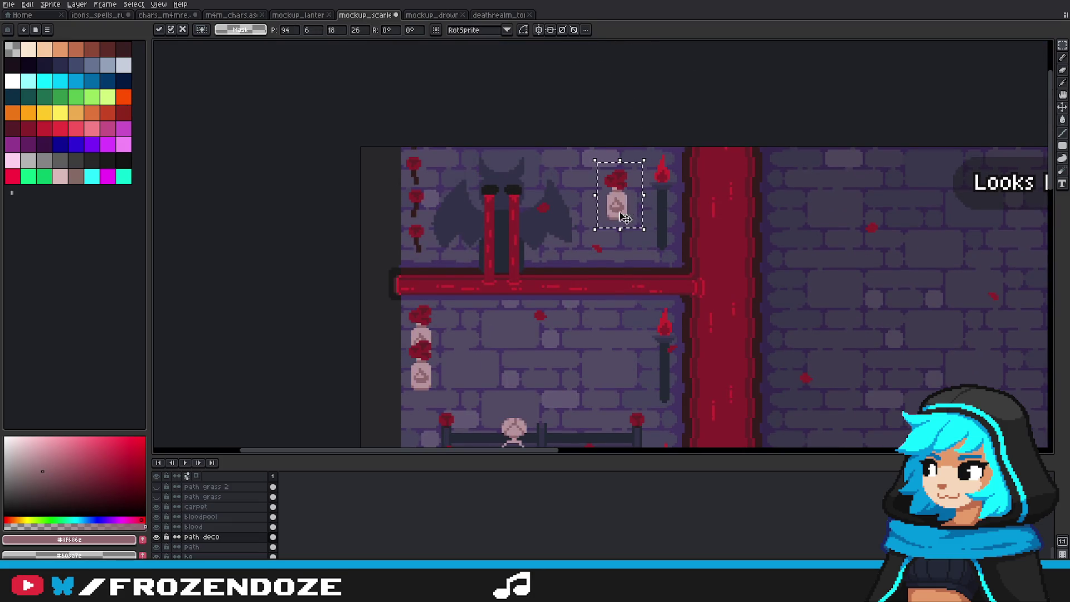
pyautogui.click(569, 282)
pyautogui.scroll(-2, 570, 282)
pyautogui.scroll(-1, 609, 236)
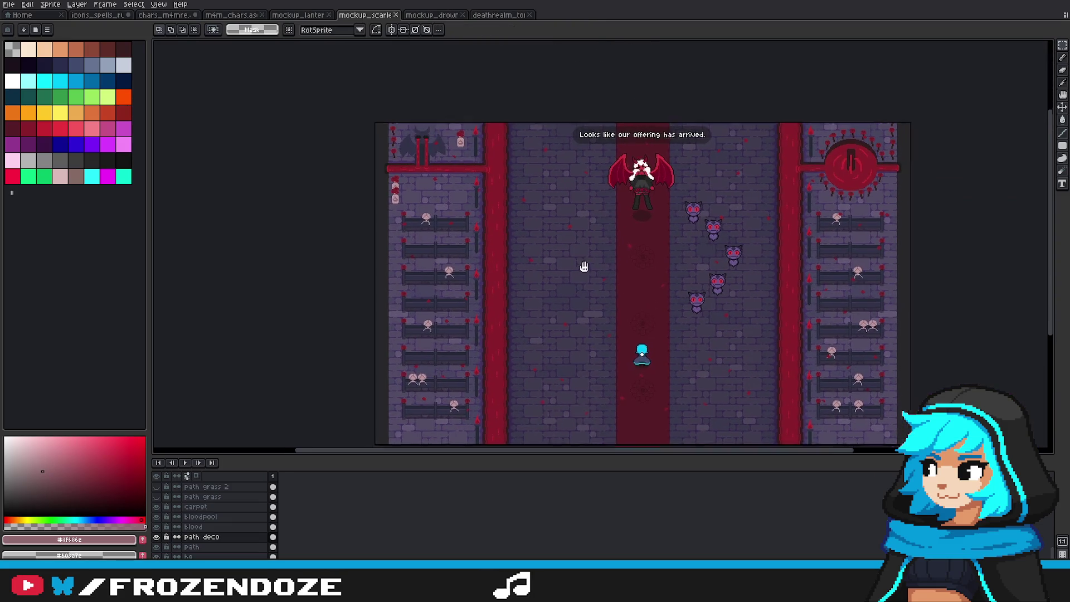
pyautogui.moveTo(584, 267); pyautogui.dragTo(606, 228)
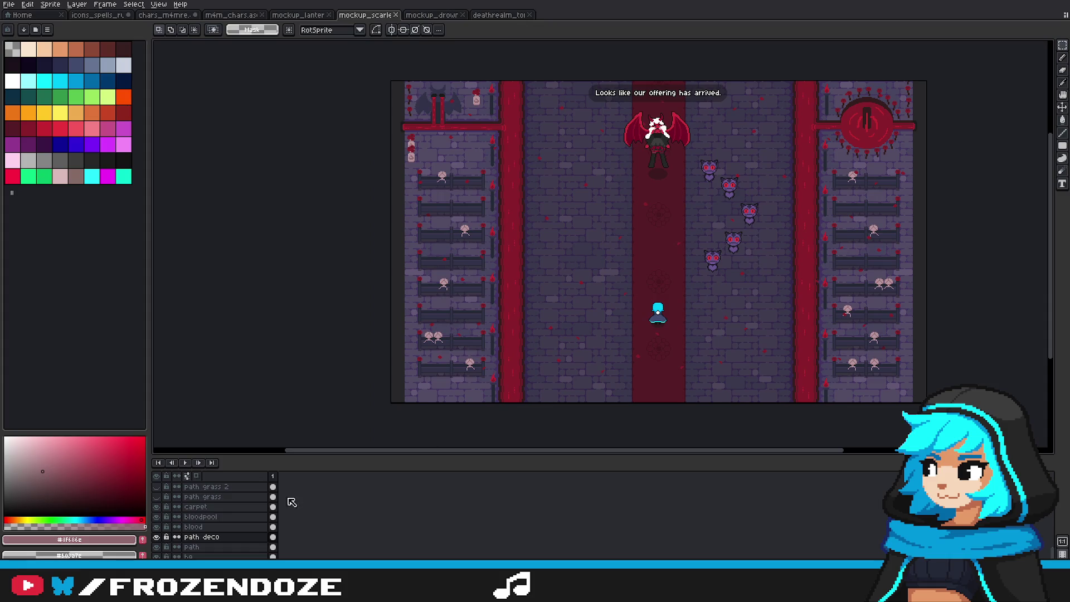
pyautogui.scroll(3, 248, 513)
pyautogui.scroll(3, 245, 515)
pyautogui.scroll(3, 245, 518)
pyautogui.scroll(3, 242, 520)
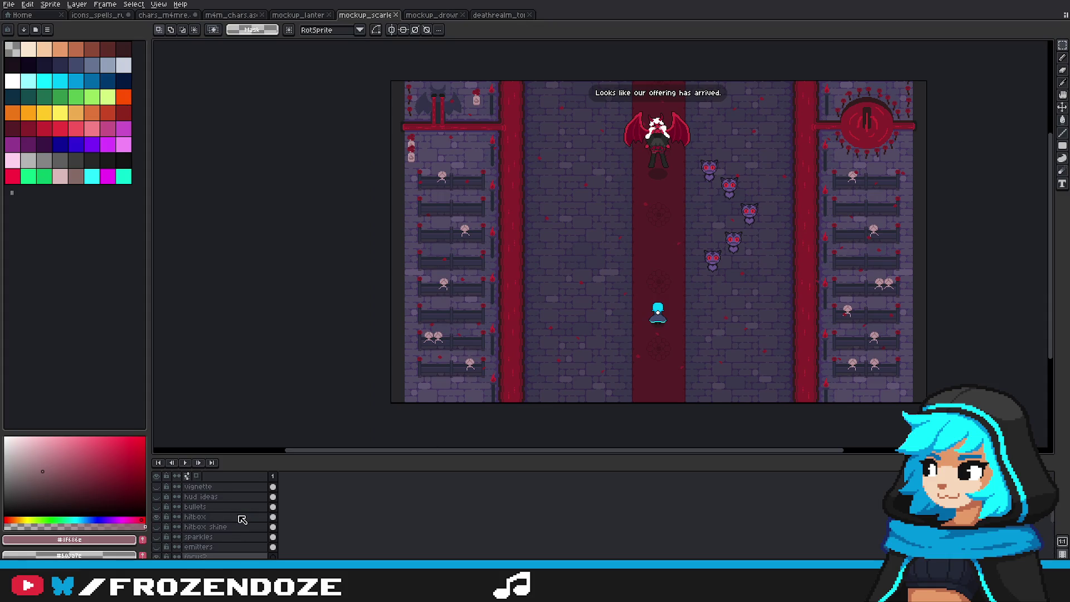
pyautogui.click(156, 487)
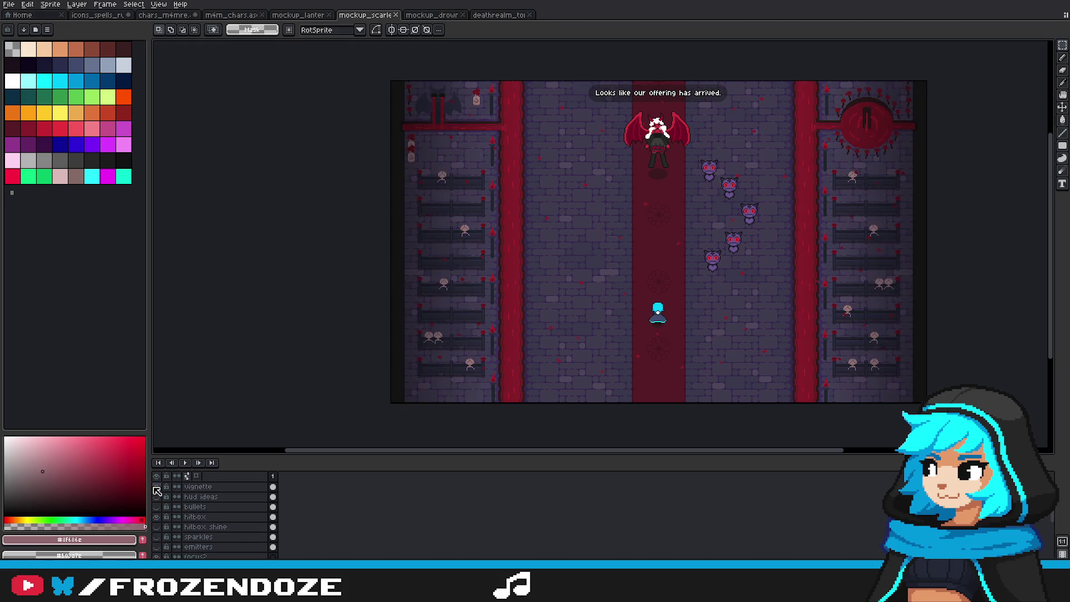
pyautogui.click(156, 488)
pyautogui.click(156, 487)
pyautogui.click(156, 487)
pyautogui.scroll(-5, 217, 516)
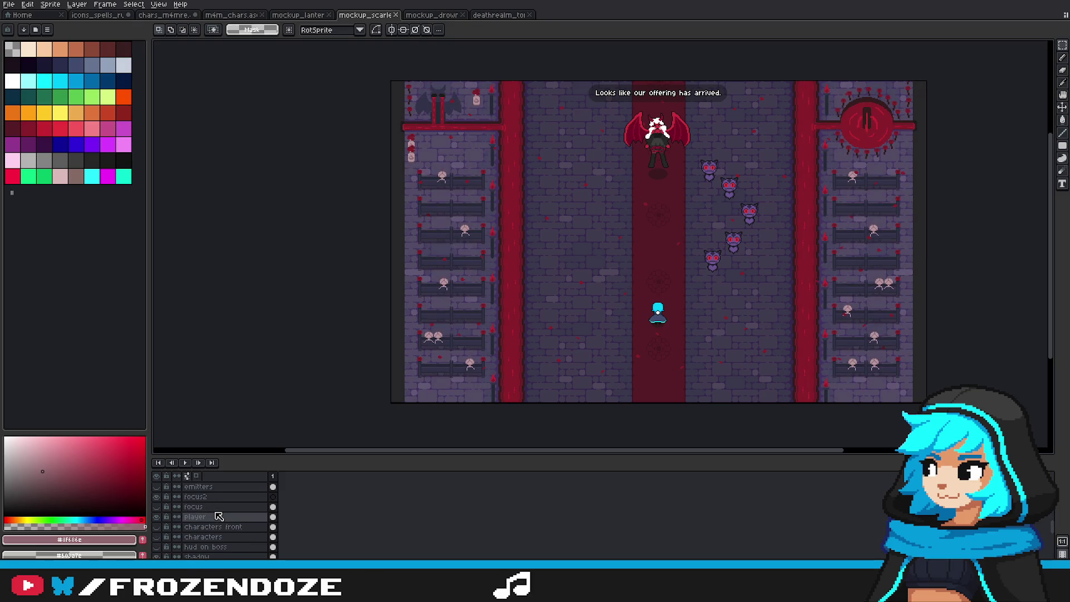
pyautogui.scroll(-2, 219, 513)
pyautogui.click(298, 15)
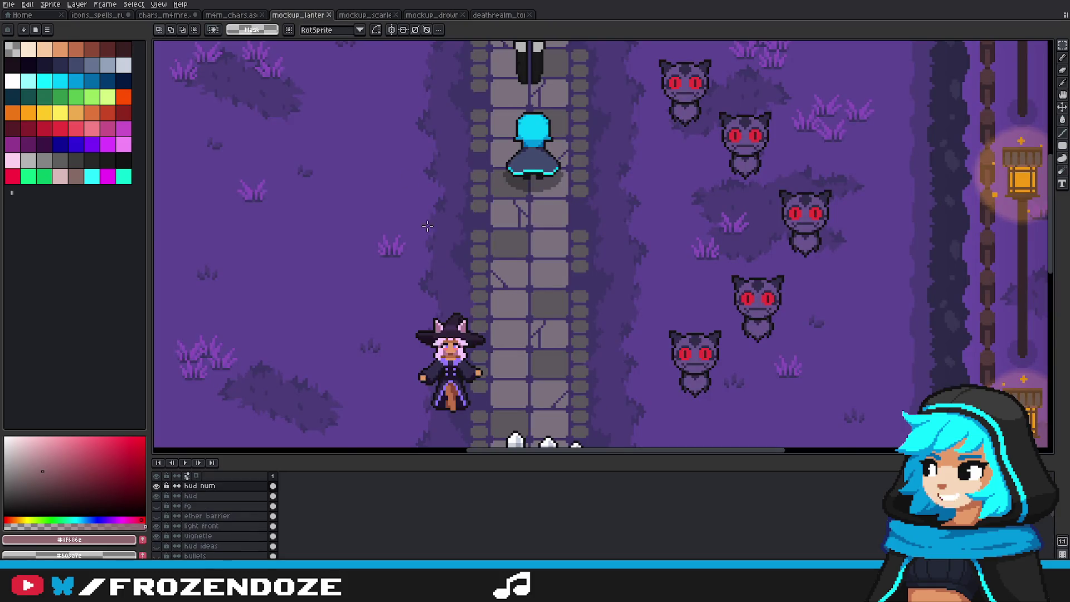
pyautogui.scroll(-3, 457, 287)
pyautogui.scroll(2, 457, 287)
pyautogui.scroll(-2, 219, 526)
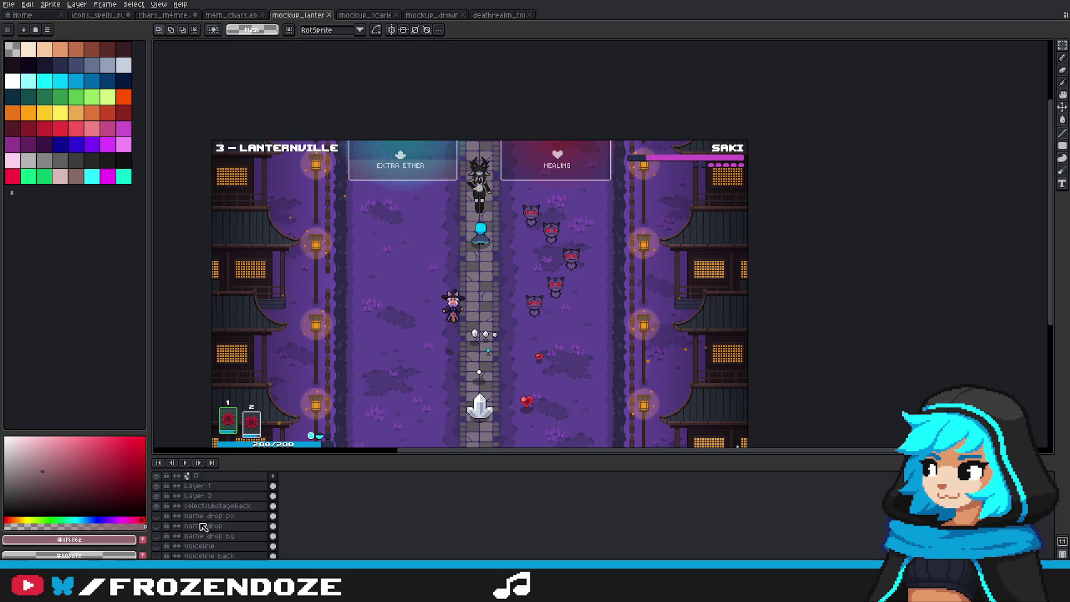
pyautogui.scroll(-4, 217, 524)
pyautogui.scroll(-4, 167, 518)
pyautogui.click(157, 515)
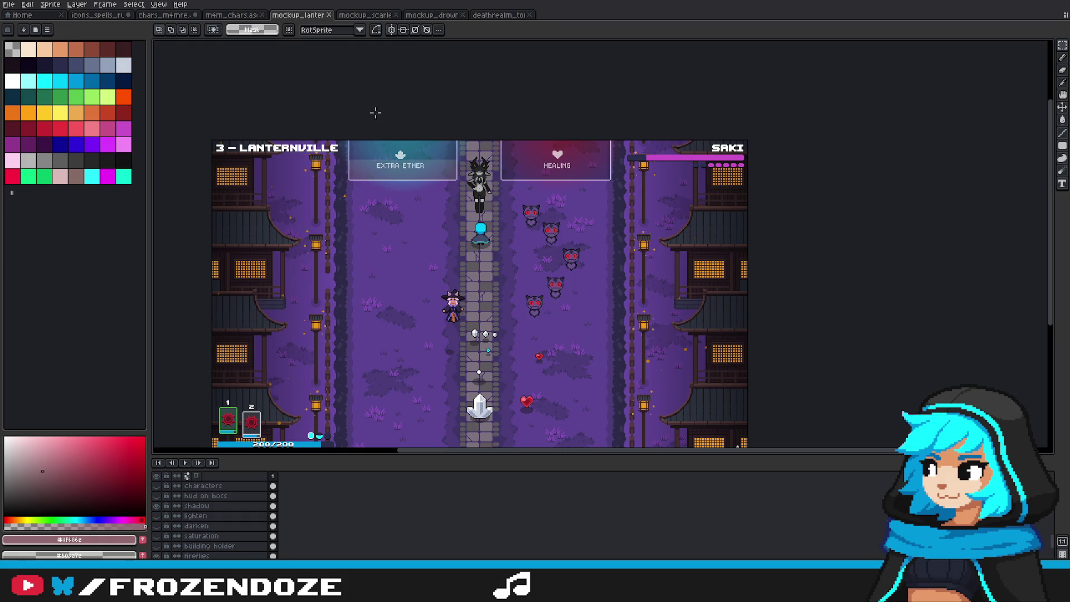
pyautogui.click(158, 516)
pyautogui.click(357, 15)
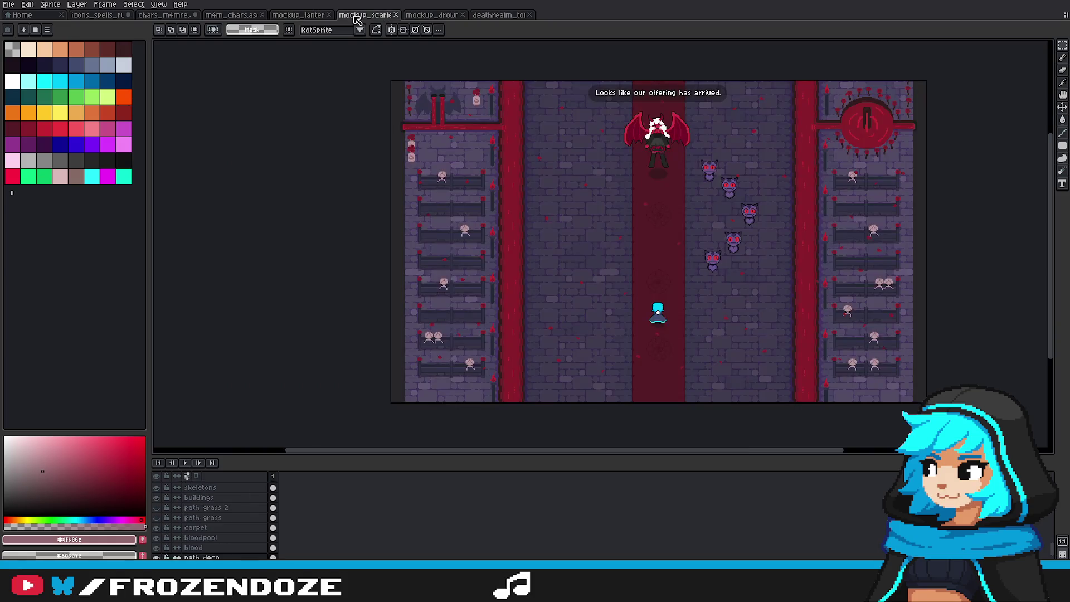
pyautogui.scroll(3, 223, 513)
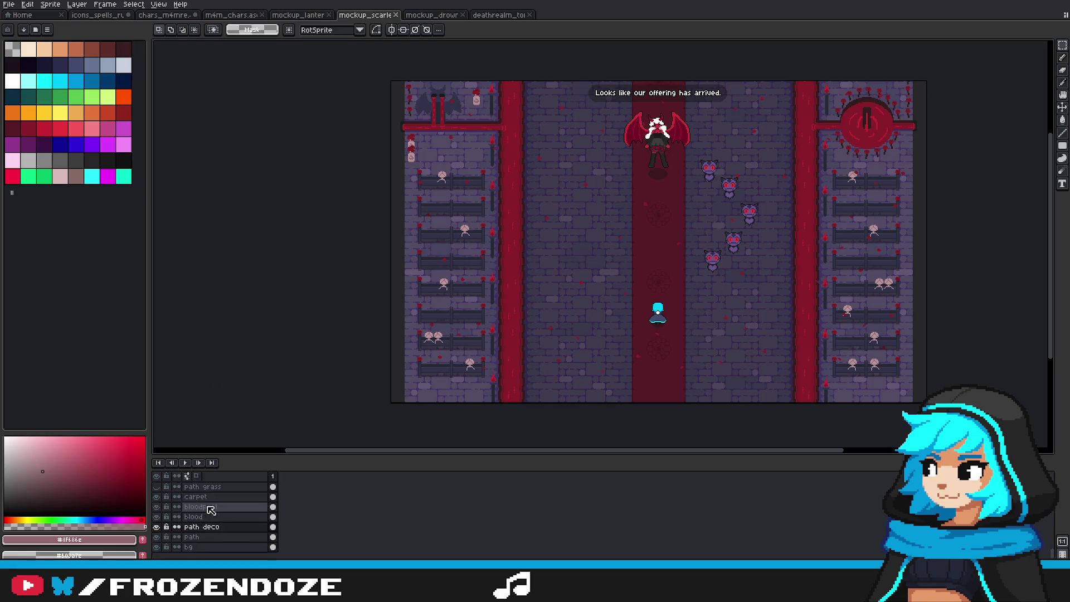
# Step: Duplicate the lighten layer and name the copy 'lighten windows'
pyautogui.scroll(3, 223, 514)
pyautogui.scroll(3, 224, 515)
pyautogui.click(225, 516)
pyautogui.scroll(1, 235, 527)
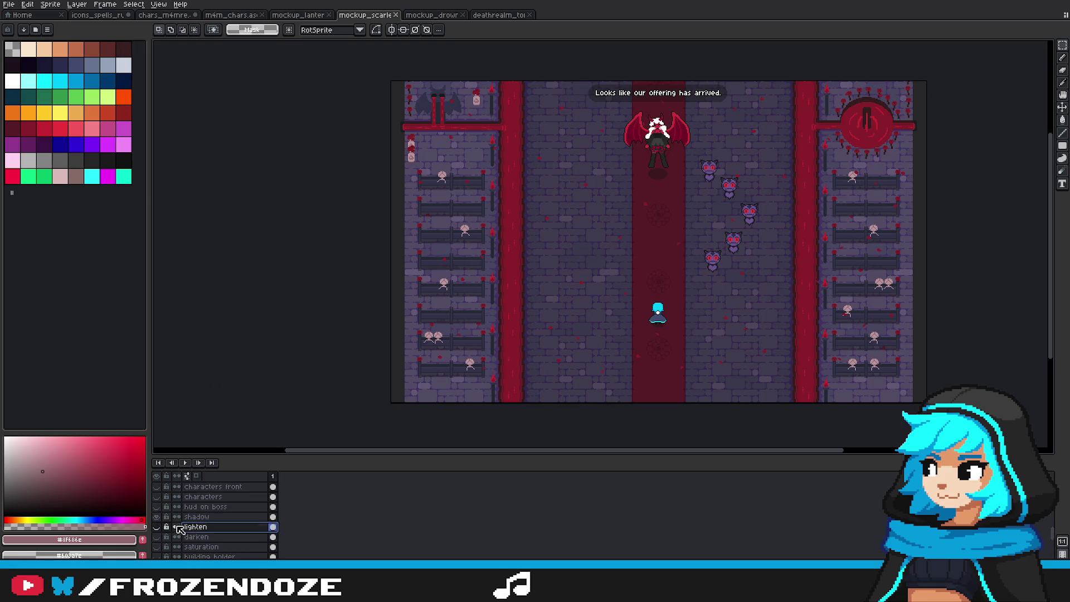
pyautogui.hotkey('ctrl', 'j')
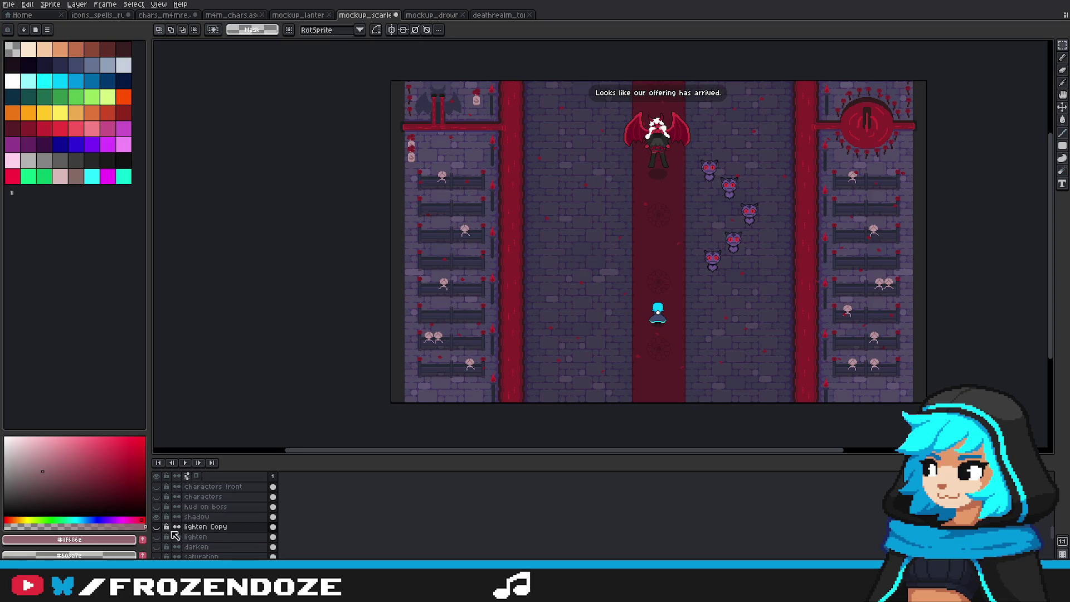
pyautogui.click(156, 527)
pyautogui.click(156, 527)
pyautogui.click(157, 527)
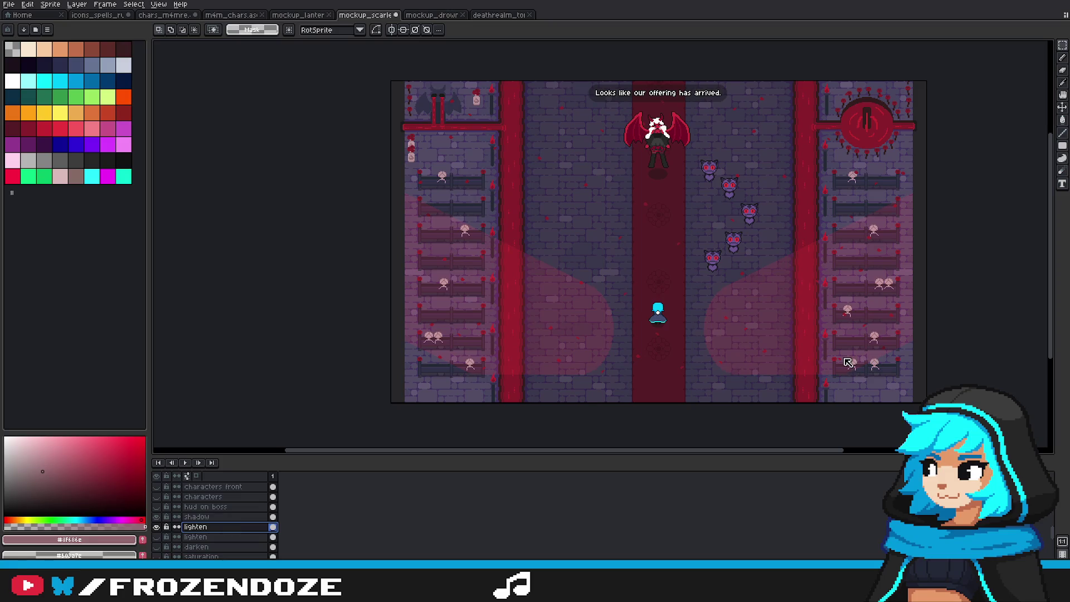
pyautogui.write('windows')
pyautogui.click(163, 537)
# Step: Select all on the original lighten layer and delete its light cones
pyautogui.click(157, 536)
pyautogui.click(158, 537)
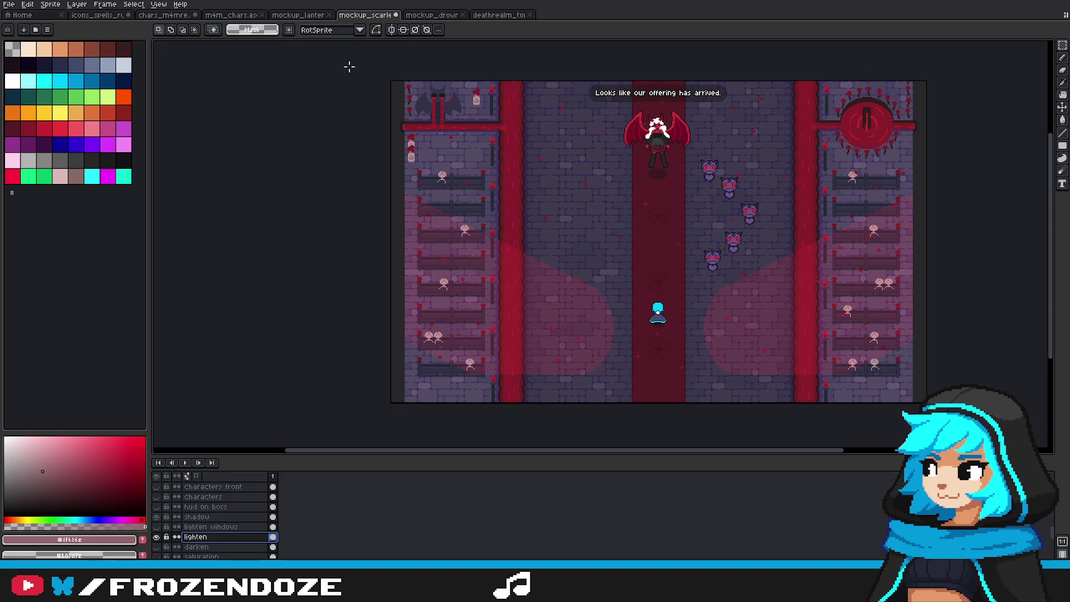
pyautogui.scroll(-2, 350, 67)
pyautogui.hotkey('ctrl', 'a')
pyautogui.press('Delete')
pyautogui.hotkey('ctrl', 'd')
pyautogui.scroll(2, 523, 154)
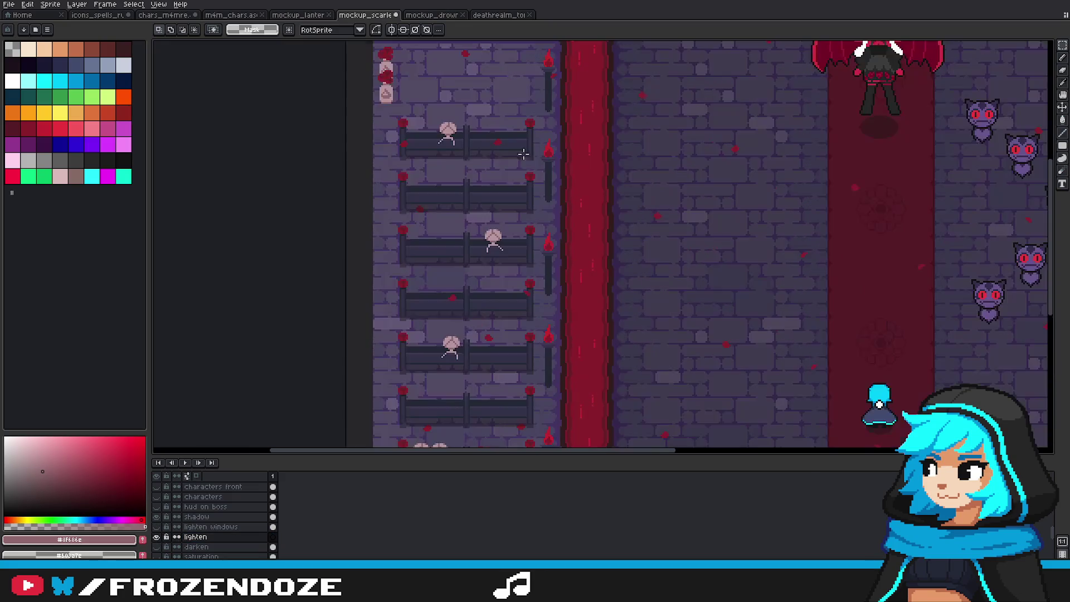
pyautogui.press('b')
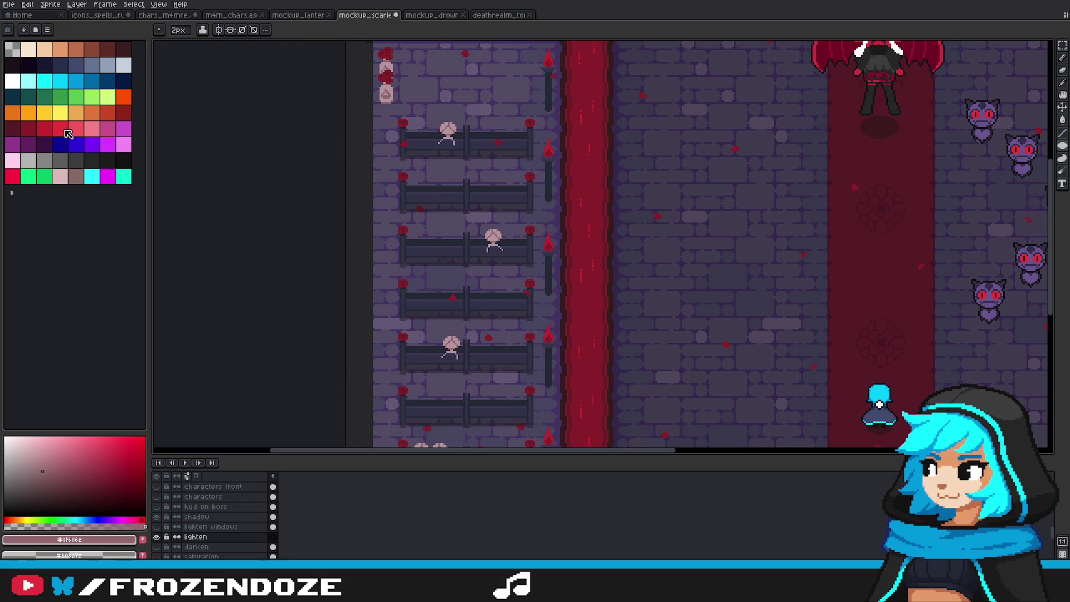
# Step: Eyedrop the torch flame red #c42430 and make the lighten layer active
pyautogui.scroll(3, 535, 146)
pyautogui.keyDown('alt'); pyautogui.click(529, 139); pyautogui.keyUp('alt')
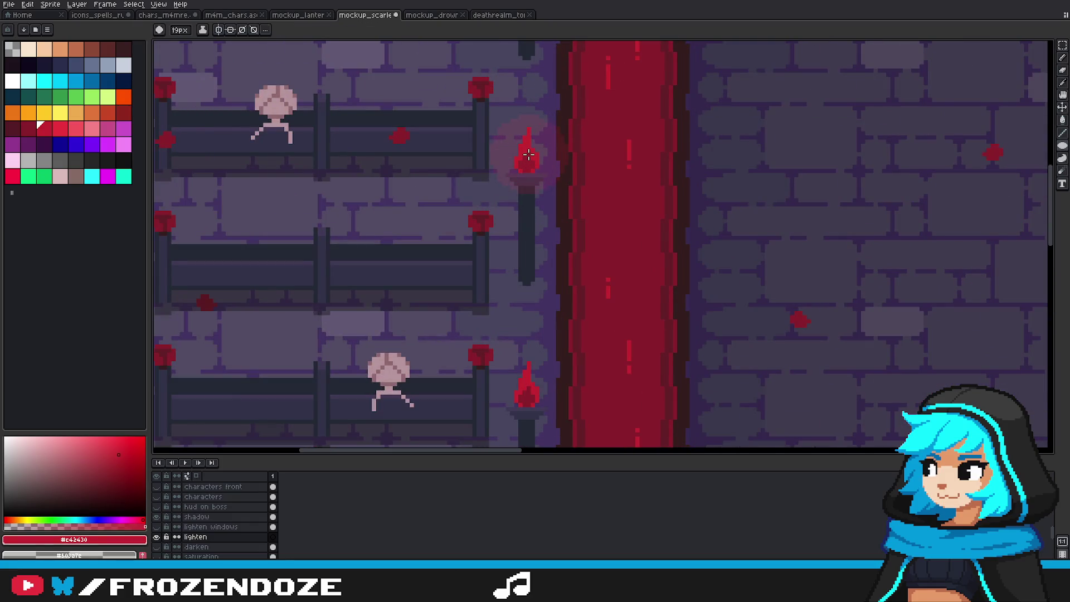
pyautogui.scroll(-3, 525, 150)
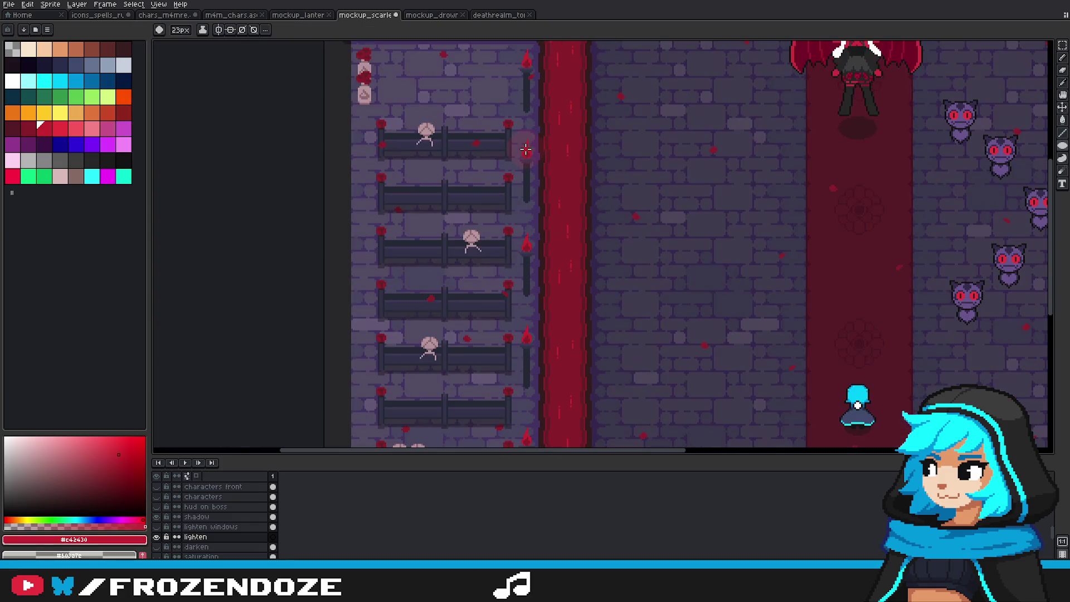
pyautogui.scroll(2, 529, 152)
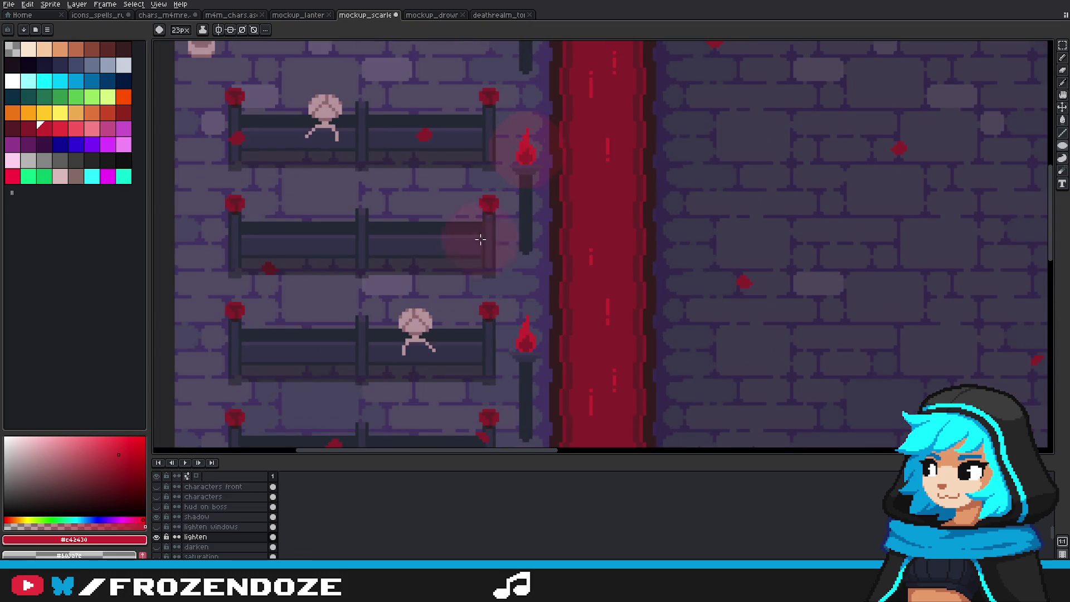
pyautogui.click(219, 527)
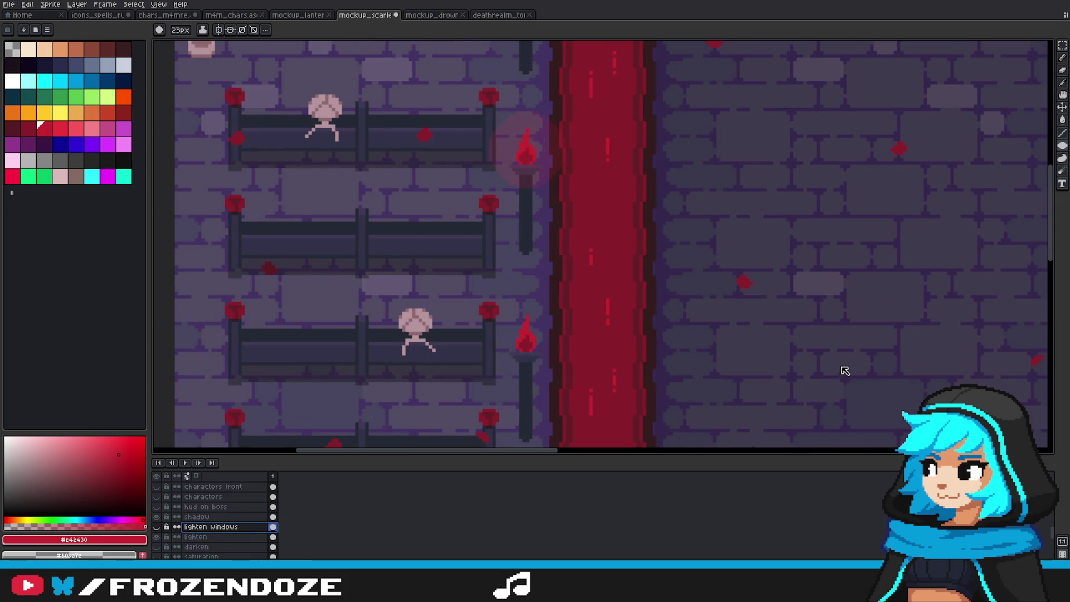
pyautogui.click(215, 536)
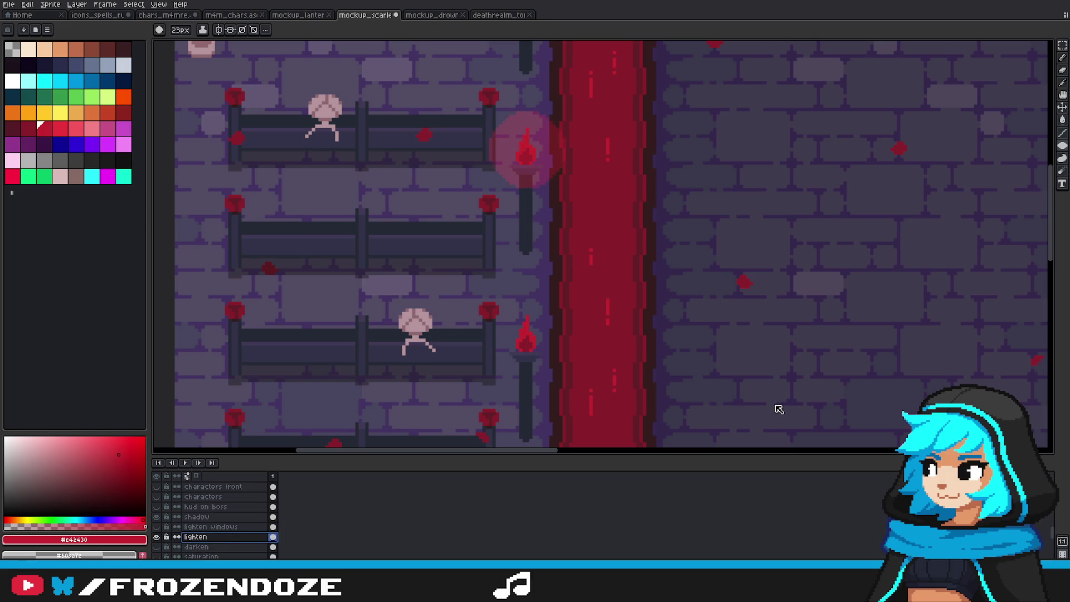
# Step: Marquee-select the torch glow to move it onto the upper torch
pyautogui.scroll(-2, 652, 268)
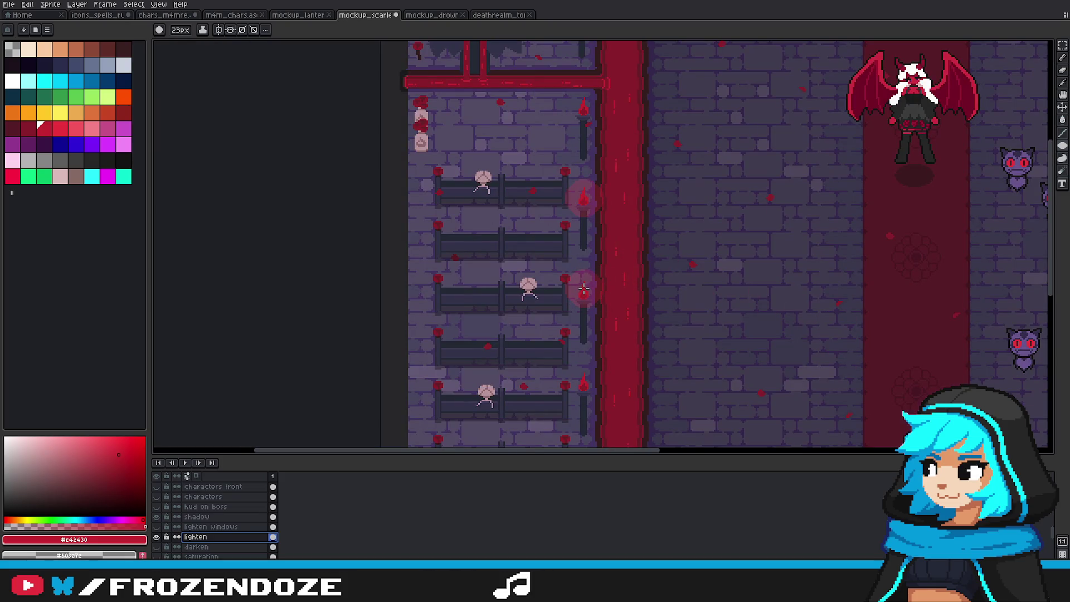
pyautogui.press('m')
pyautogui.moveTo(551, 176)
pyautogui.mouseDown()
pyautogui.moveTo(609, 228)
pyautogui.moveTo(592, 127)
pyautogui.moveTo(608, 220)
pyautogui.mouseUp()
# Step: Nudge the glow into place and move it up onto the top torch
pyautogui.scroll(-2, 593, 127)
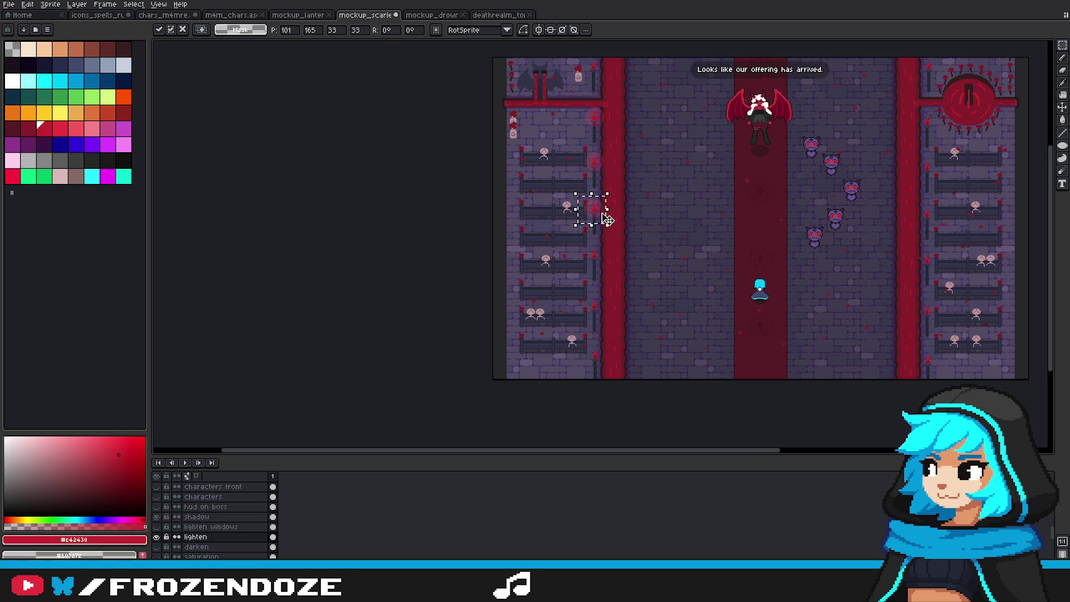
pyautogui.press('Right')
pyautogui.press('Down')
pyautogui.moveTo(605, 219); pyautogui.dragTo(603, 367)
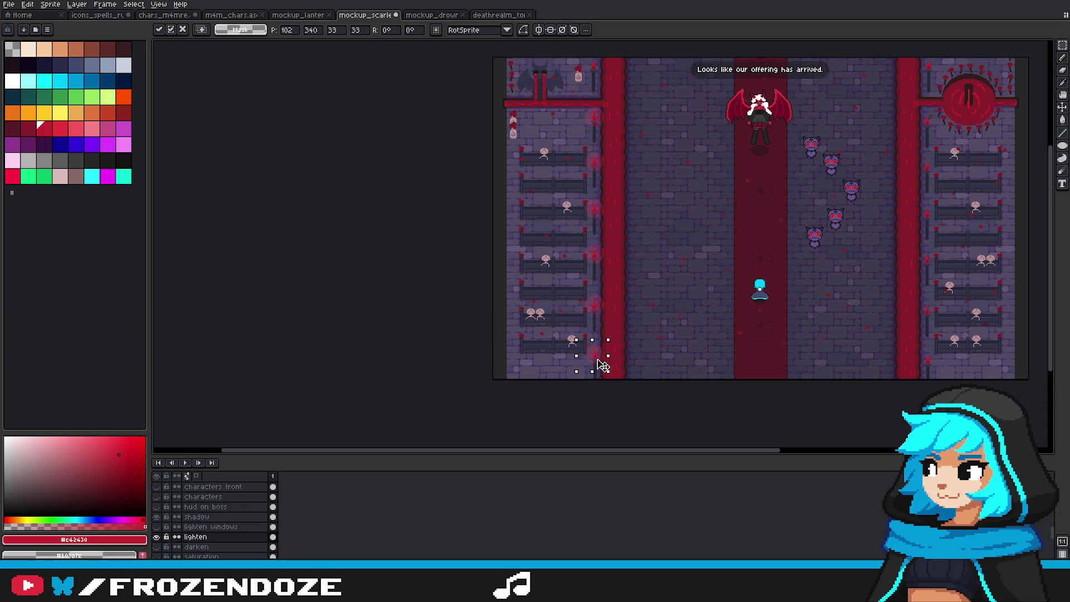
pyautogui.moveTo(604, 366)
pyautogui.mouseDown()
pyautogui.moveTo(602, 73)
pyautogui.moveTo(602, 169)
pyautogui.moveTo(928, 76)
pyautogui.mouseUp()
pyautogui.press('Return')
# Step: Paste glow copies onto the right-pillar torches and commit each
pyautogui.scroll(2, 799, 120)
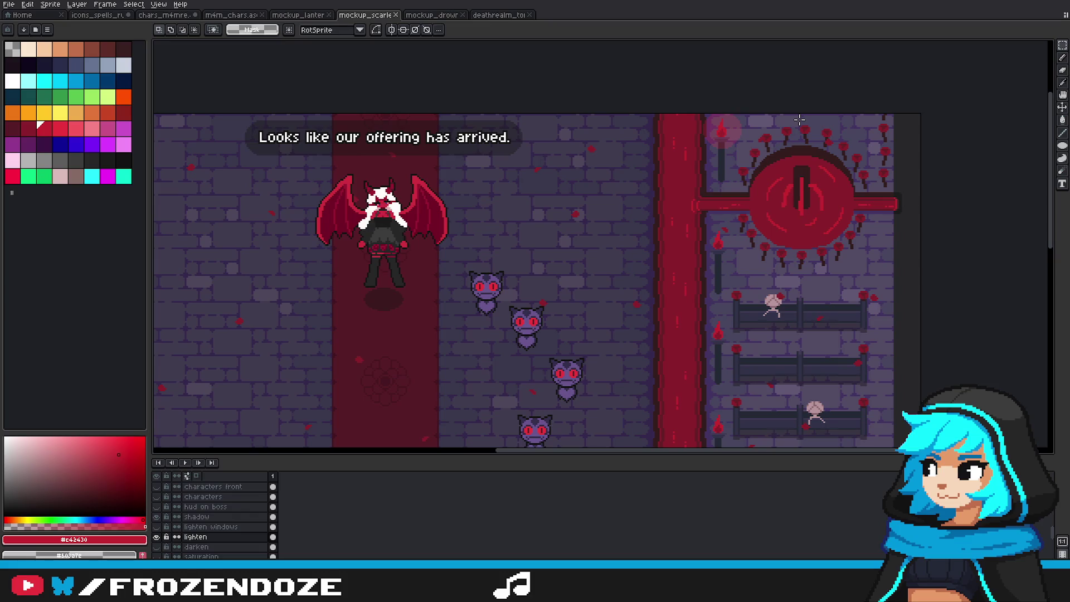
pyautogui.scroll(1, 799, 119)
pyautogui.hotkey('ctrl', 'v')
pyautogui.moveTo(609, 385)
pyautogui.mouseDown()
pyautogui.moveTo(691, 264)
pyautogui.moveTo(726, 278)
pyautogui.mouseUp()
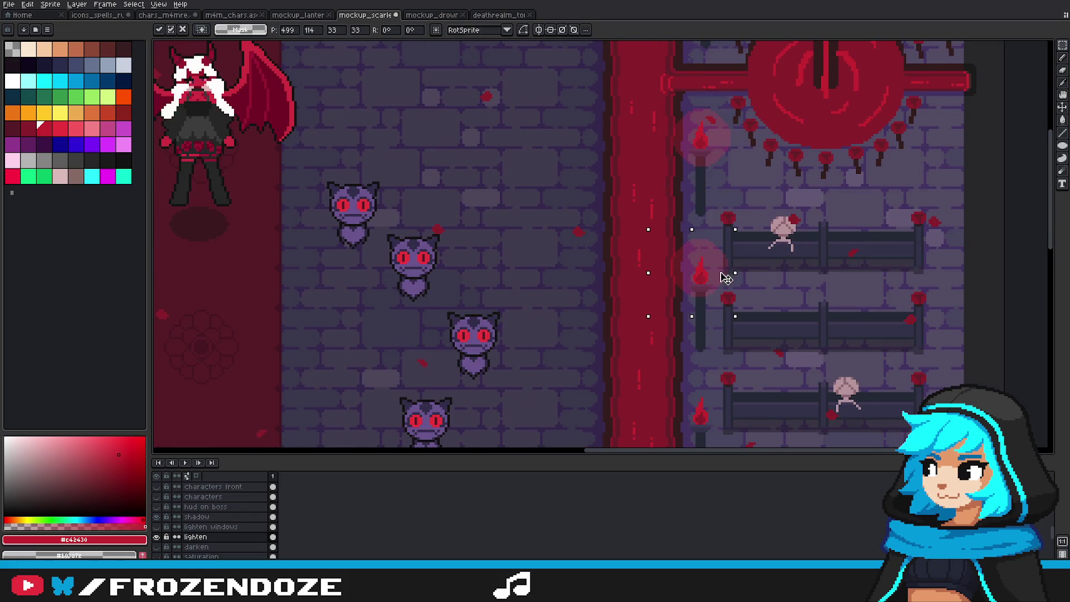
pyautogui.press('Return')
pyautogui.hotkey('ctrl', 'v')
pyautogui.moveTo(602, 111); pyautogui.dragTo(738, 265)
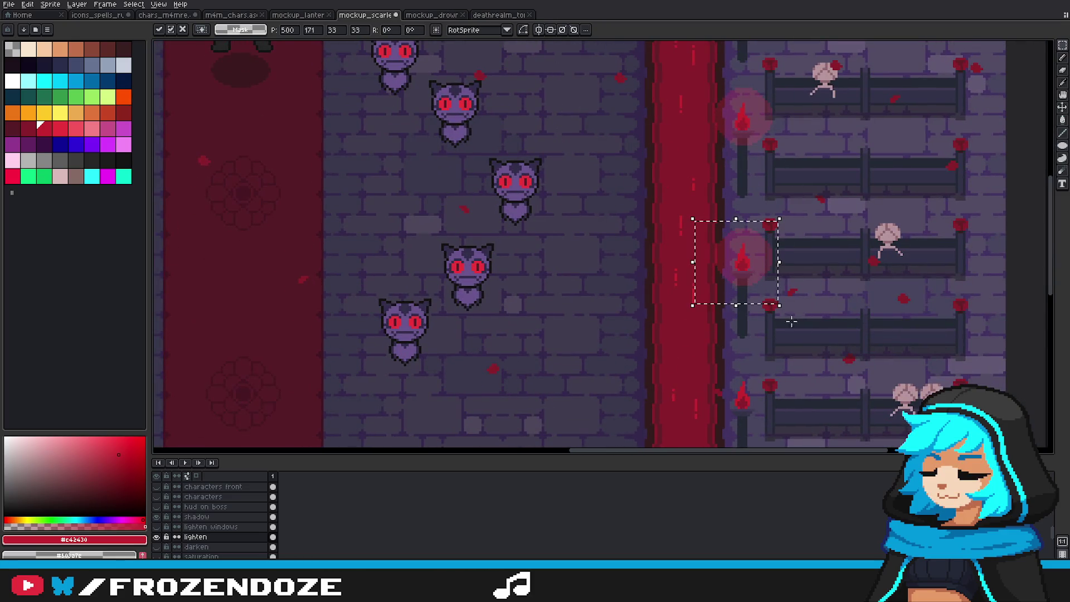
pyautogui.scroll(-3, 791, 321)
pyautogui.moveTo(621, 243); pyautogui.dragTo(753, 211)
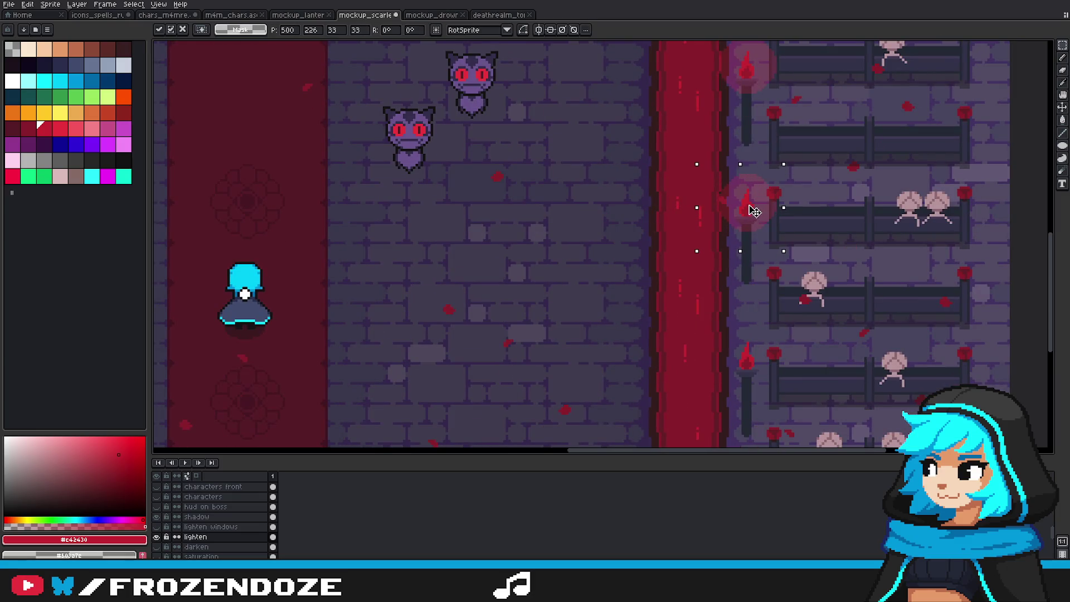
pyautogui.scroll(-3, 754, 211)
pyautogui.press('Return')
# Step: Paste glows onto the remaining lower torches, then view the whole throne room
pyautogui.hotkey('ctrl', 'v')
pyautogui.moveTo(610, 259); pyautogui.dragTo(745, 218)
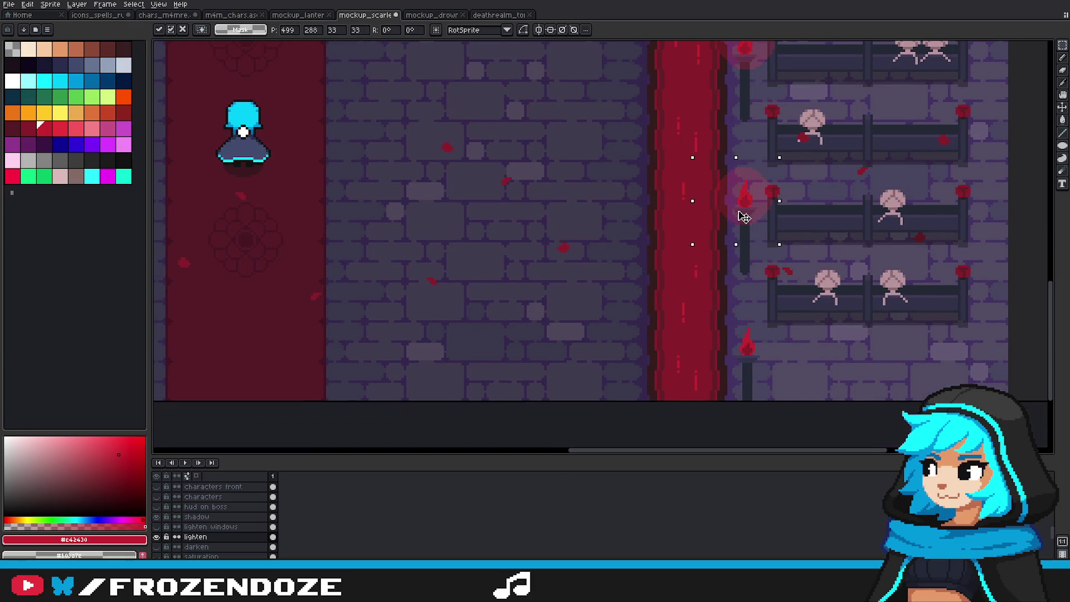
pyautogui.press('Return')
pyautogui.hotkey('ctrl', 'v')
pyautogui.moveTo(641, 264); pyautogui.dragTo(741, 353)
pyautogui.press('Return')
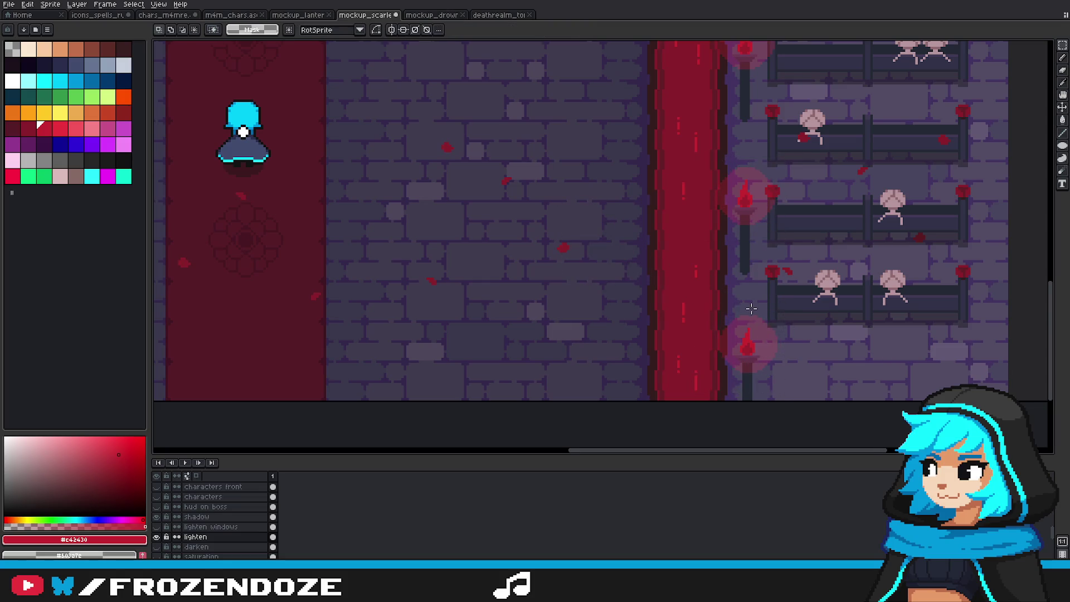
pyautogui.scroll(-3, 751, 309)
pyautogui.scroll(1, 685, 223)
pyautogui.moveTo(685, 253); pyautogui.dragTo(685, 187)
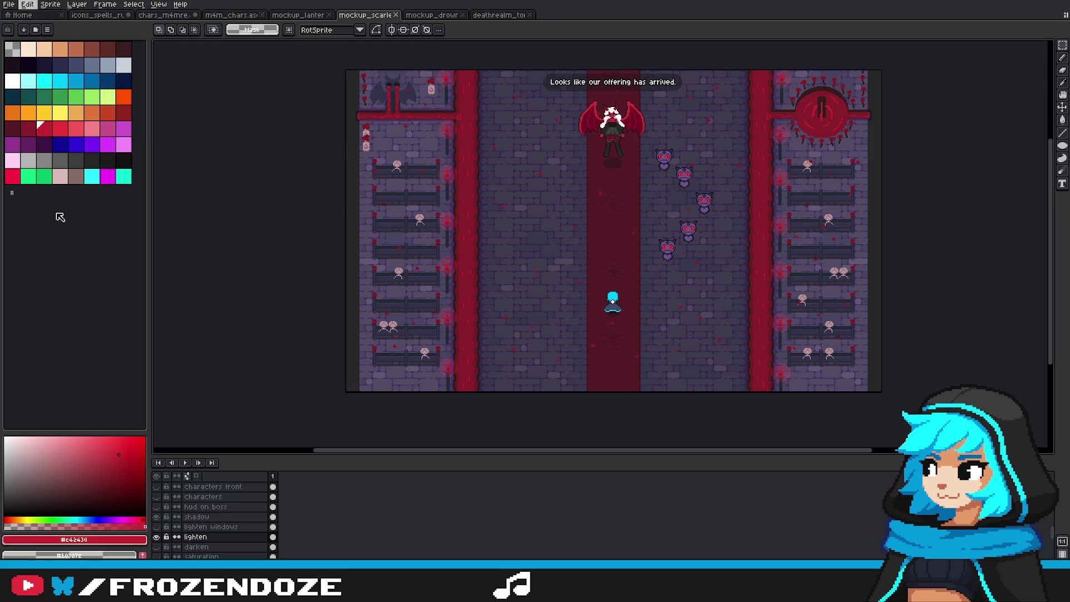
pyautogui.press('space')
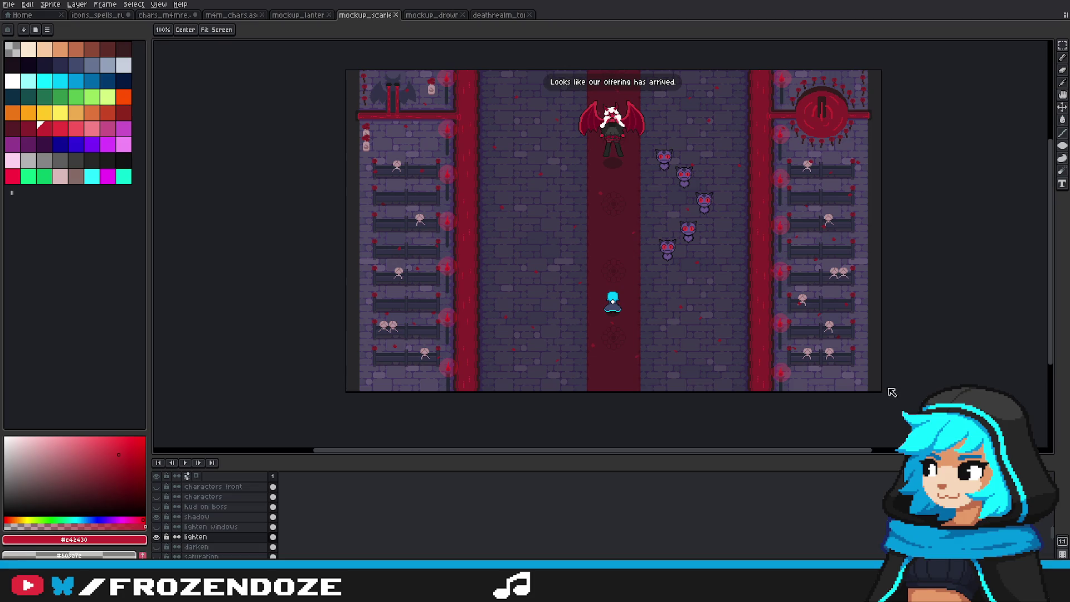
pyautogui.press('m')
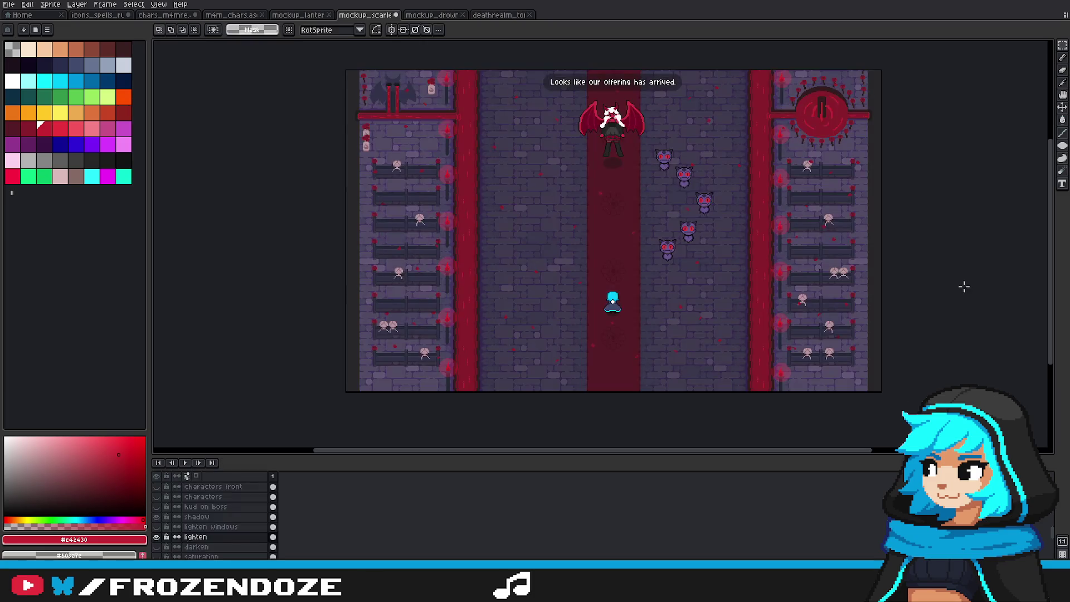
pyautogui.moveTo(764, 304); pyautogui.dragTo(783, 288)
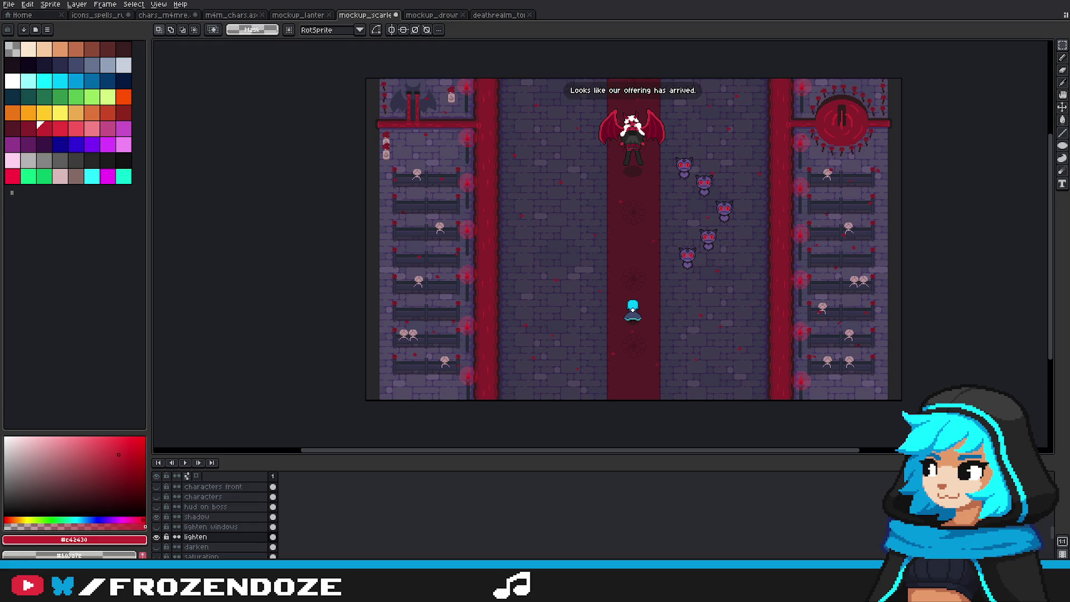
pyautogui.moveTo(799, 259); pyautogui.dragTo(788, 269)
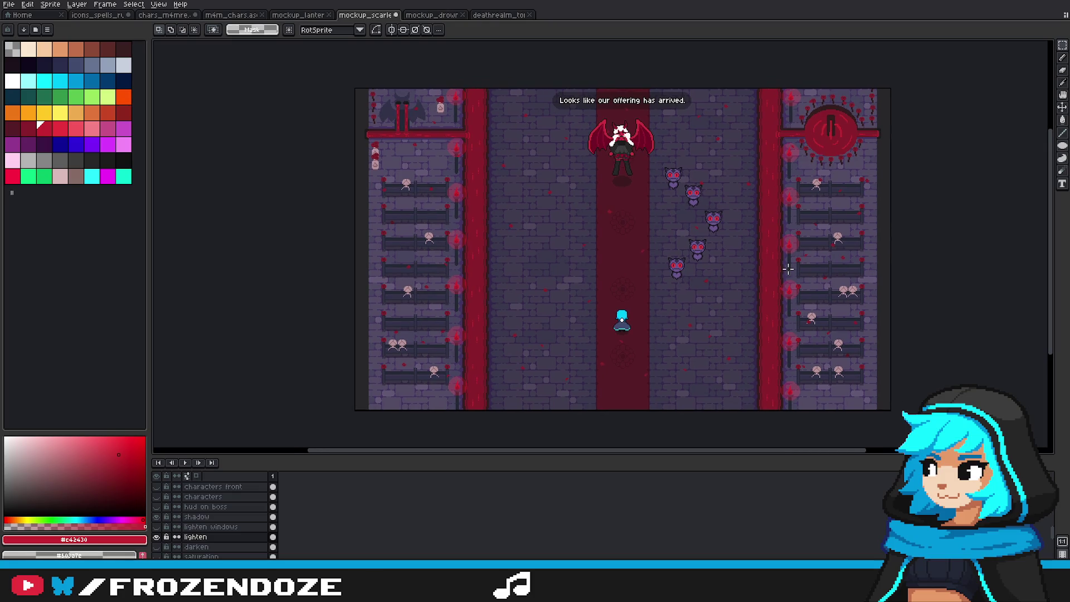